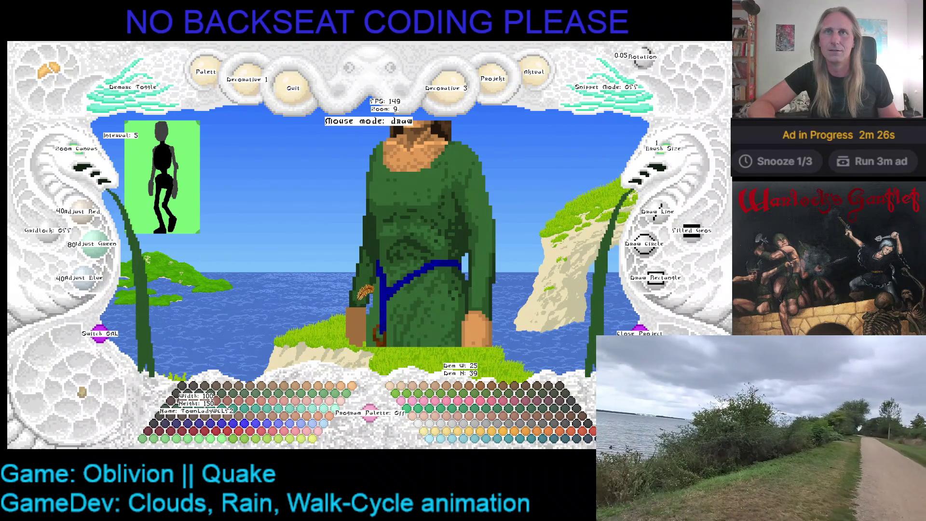
scroll(369, 274, "down", 3)
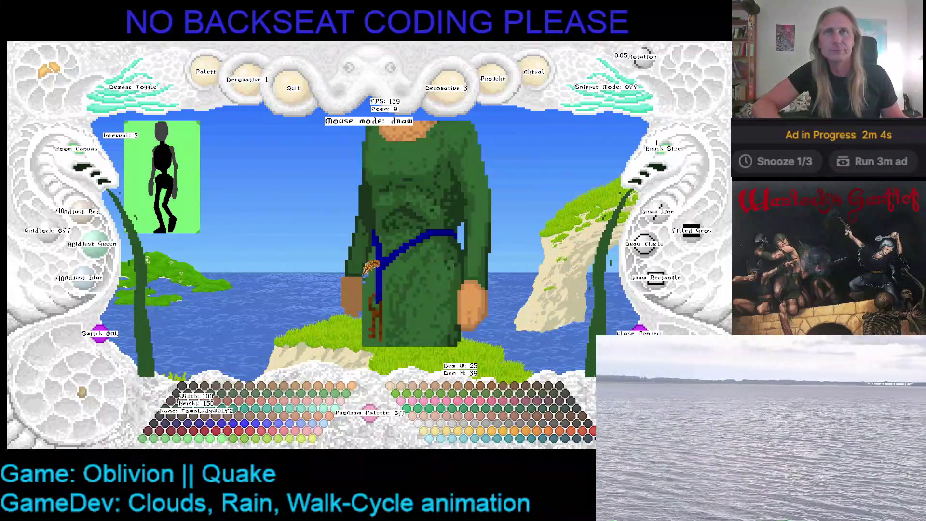
Sample light and darker skin browns from the hand and repaint the left hand's pixels
key("Right")
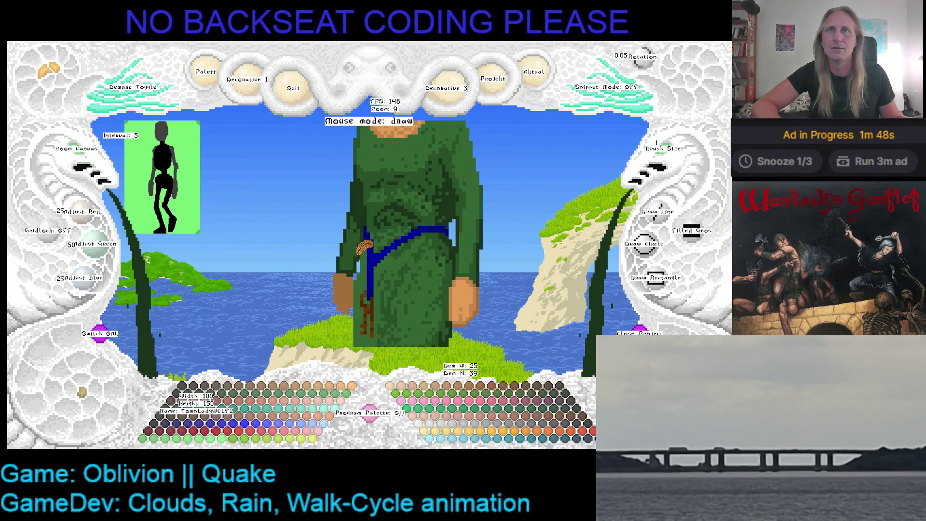
scroll(373, 245, "down", 2)
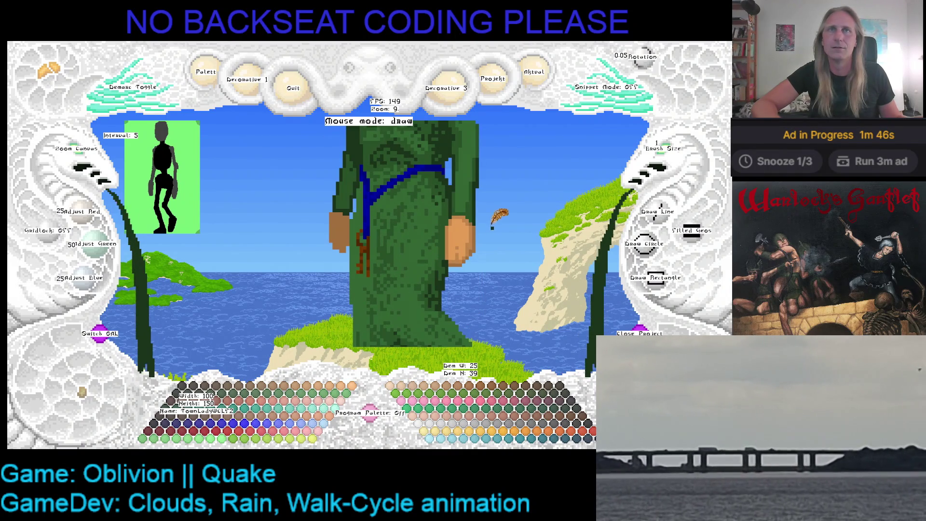
right_click(472, 227)
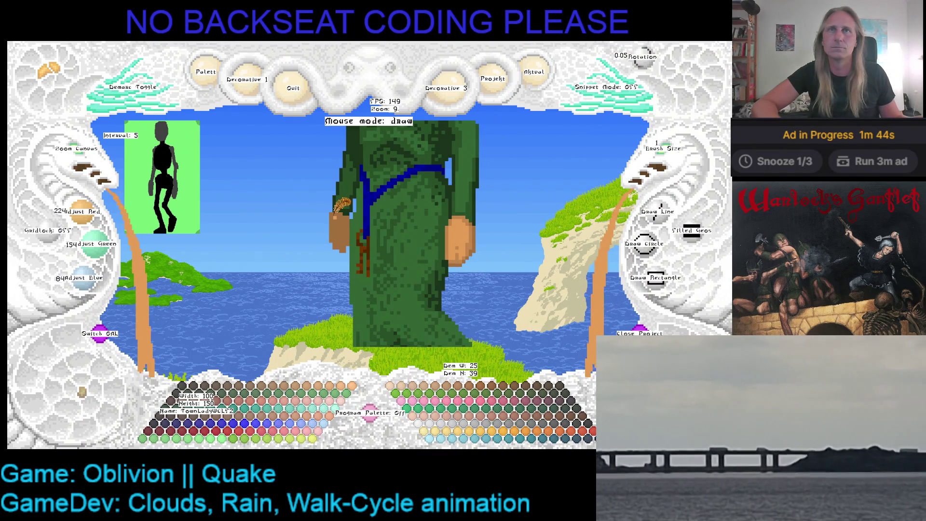
right_click(339, 209)
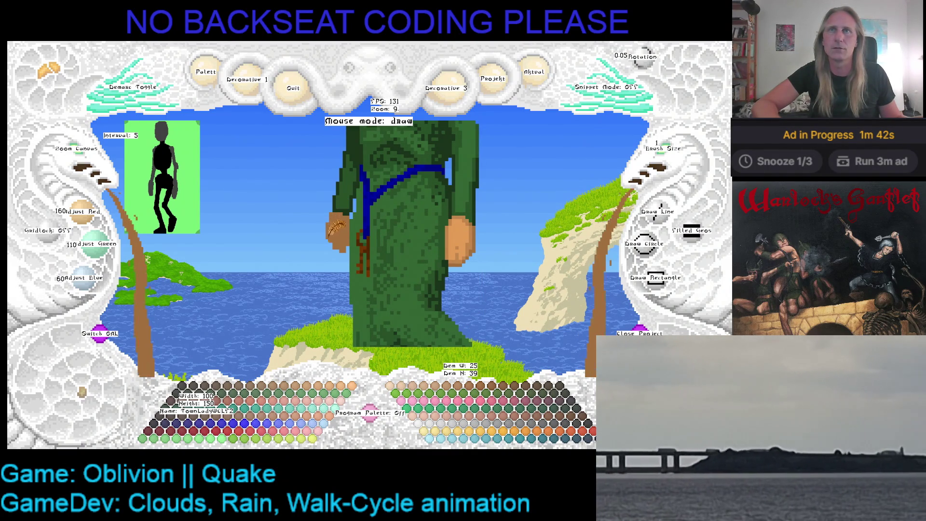
left_click_drag(334, 215, 341, 226)
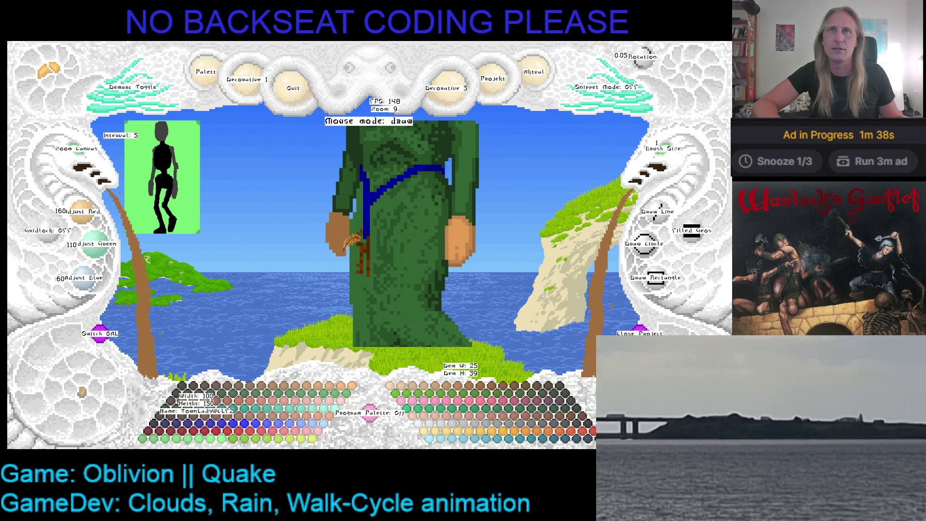
right_click(476, 227)
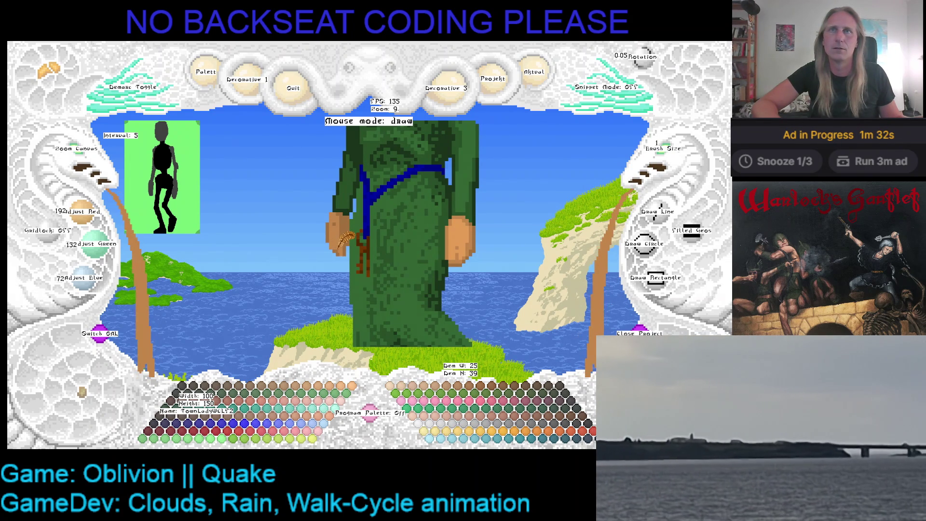
Alternate darker and medium skin browns to shade the left hand, replacing the stray cyan
right_click(341, 236)
right_click(339, 233)
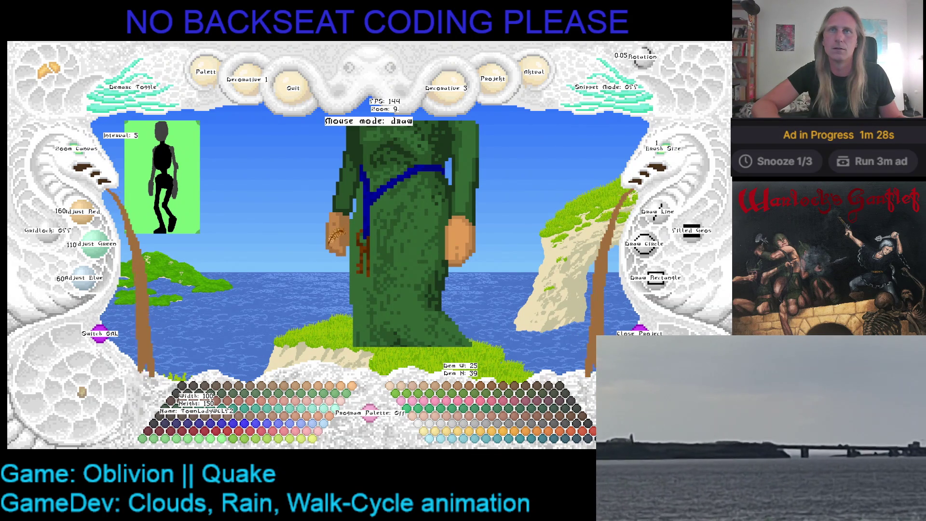
right_click(336, 230)
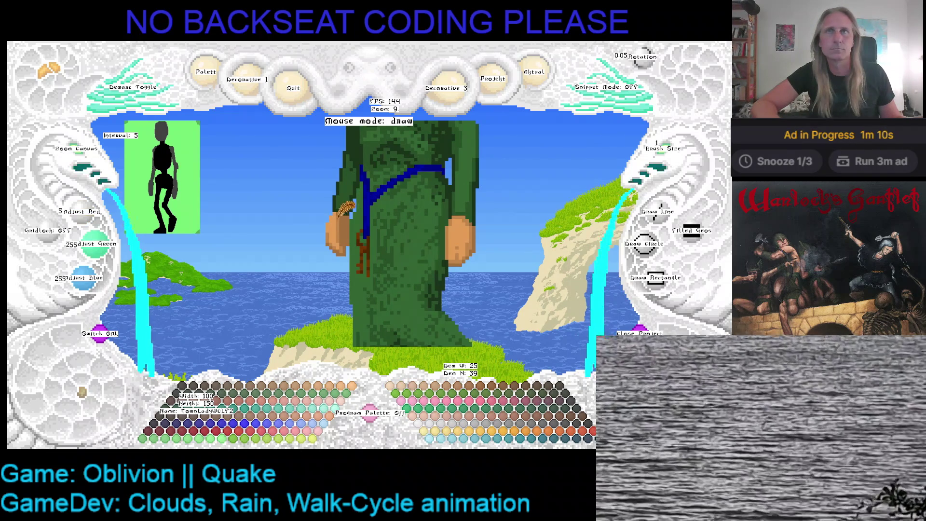
right_click(348, 206)
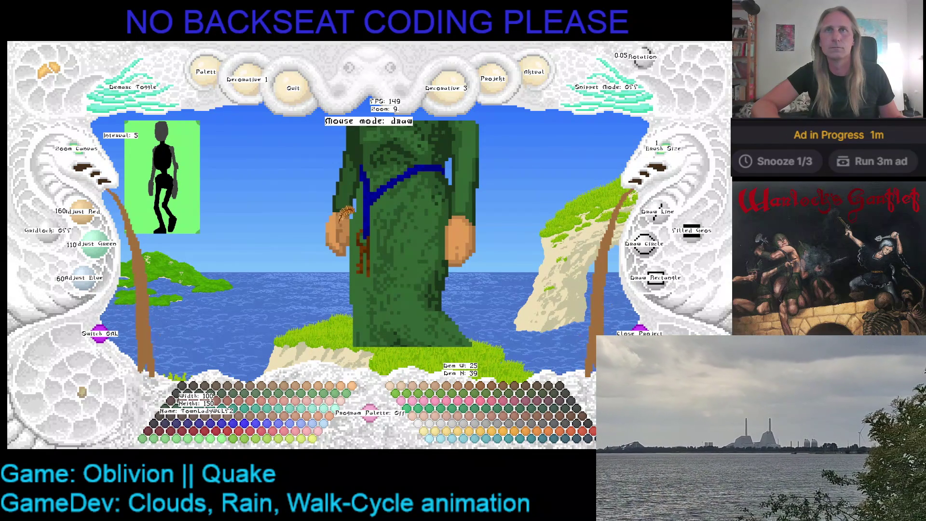
scroll(348, 211, "up", 1)
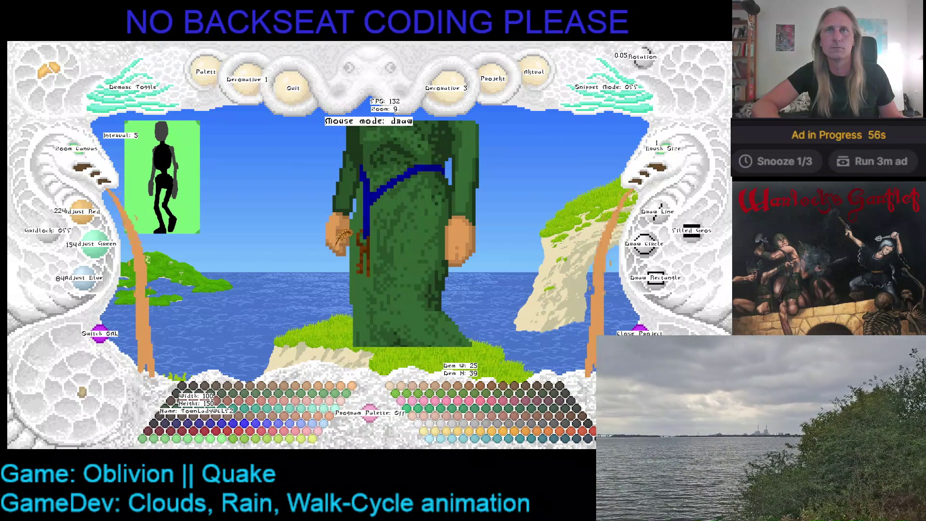
scroll(340, 237, "down", 1)
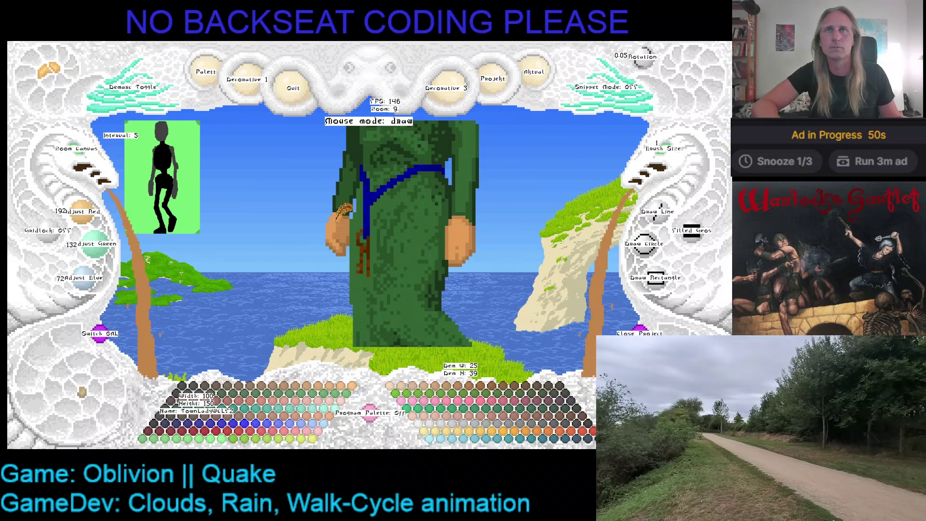
scroll(347, 219, "up", 1)
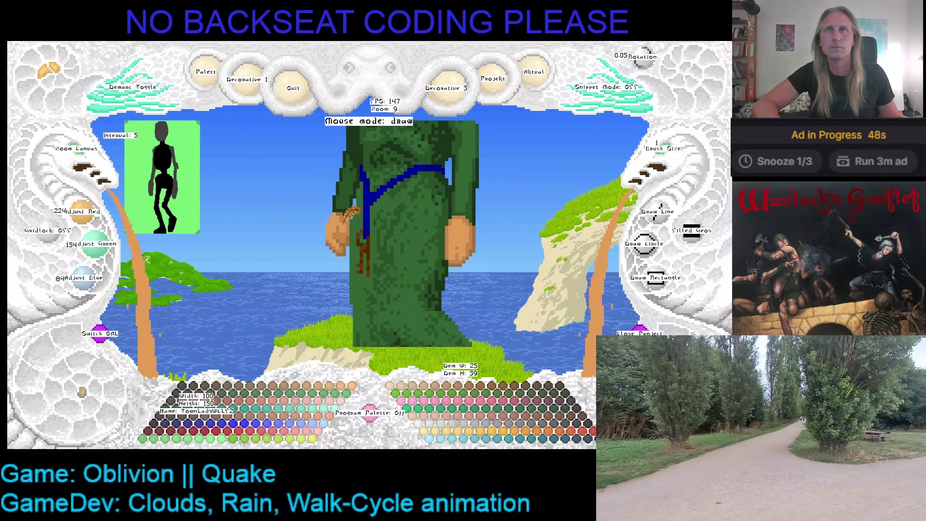
scroll(349, 211, "down", 1)
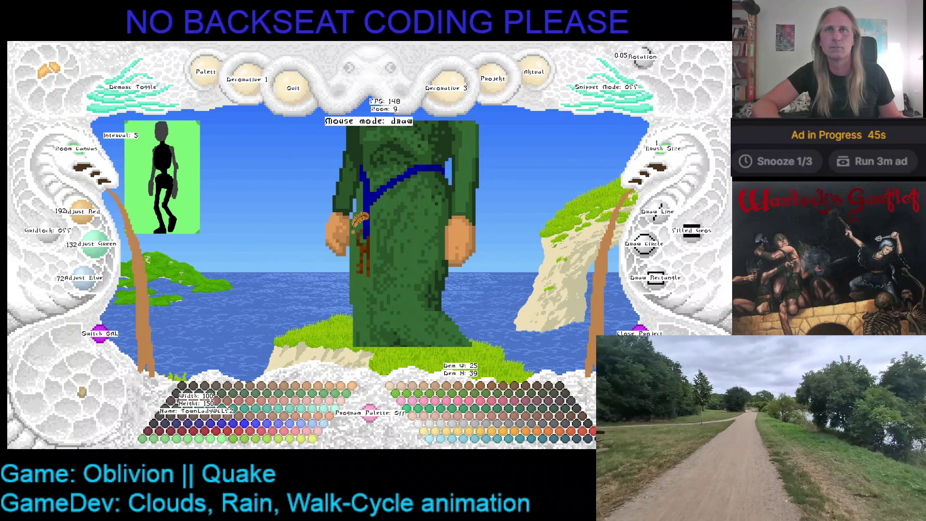
scroll(353, 216, "up", 1)
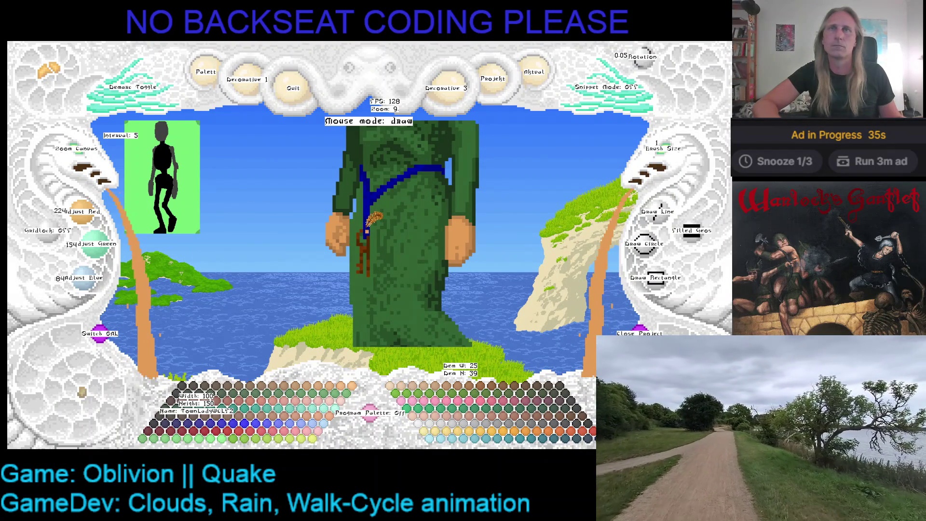
scroll(372, 217, "down", 3)
scroll(85, 155, "down", 2)
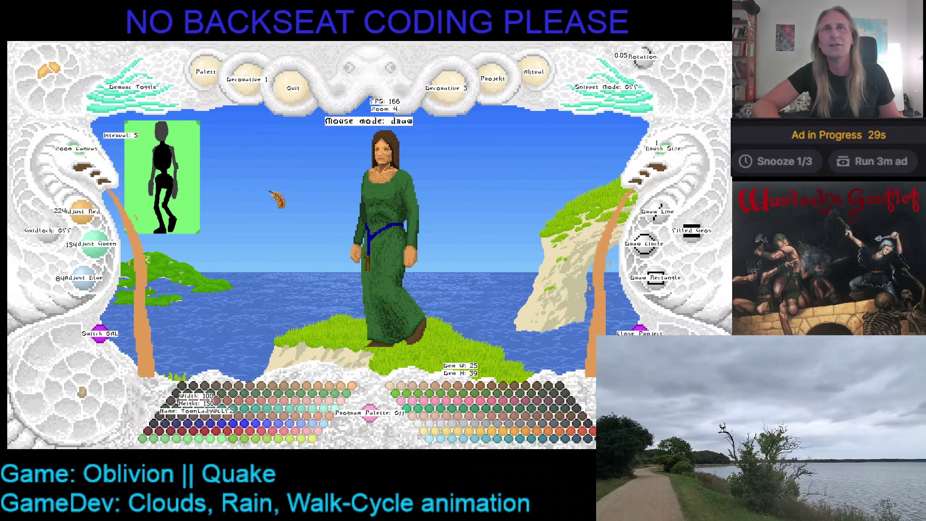
scroll(87, 157, "up", 5)
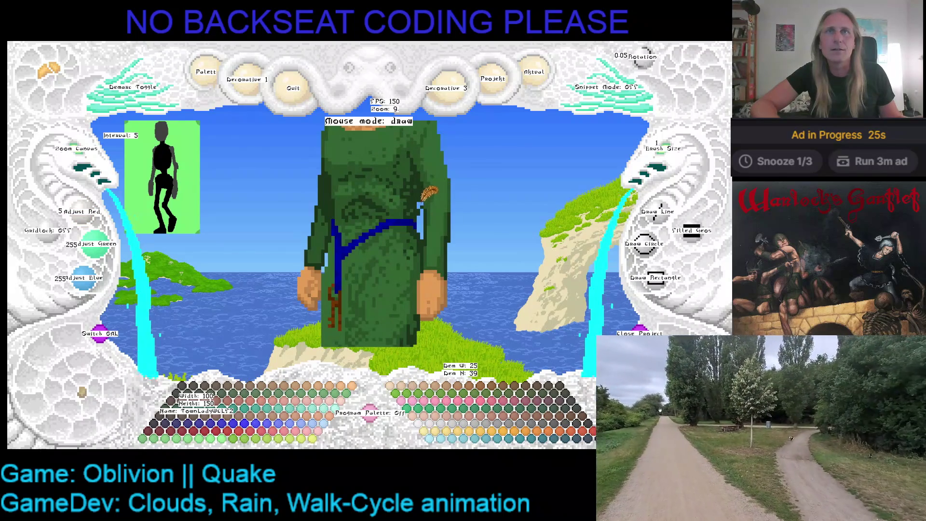
Sample dark and mid robe greens and check the whole lady figure before detailing her upper body
right_click(427, 191)
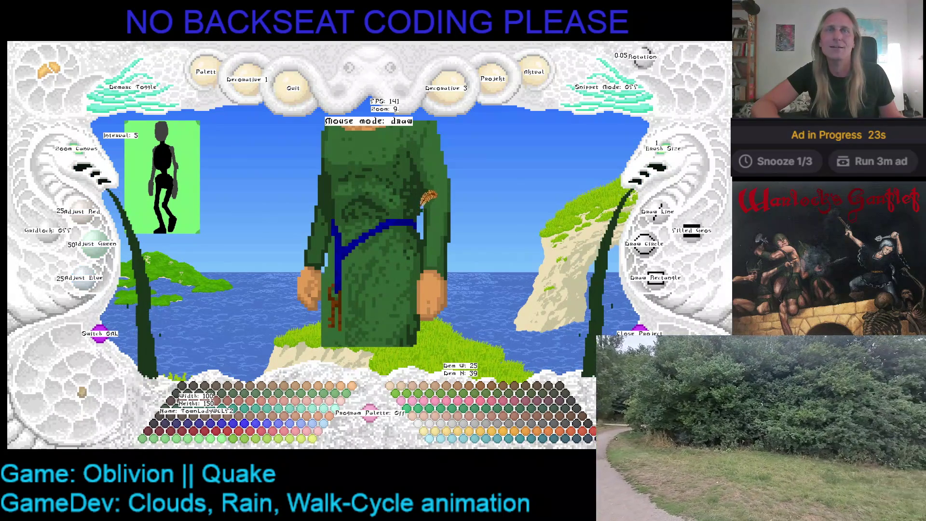
right_click(427, 206)
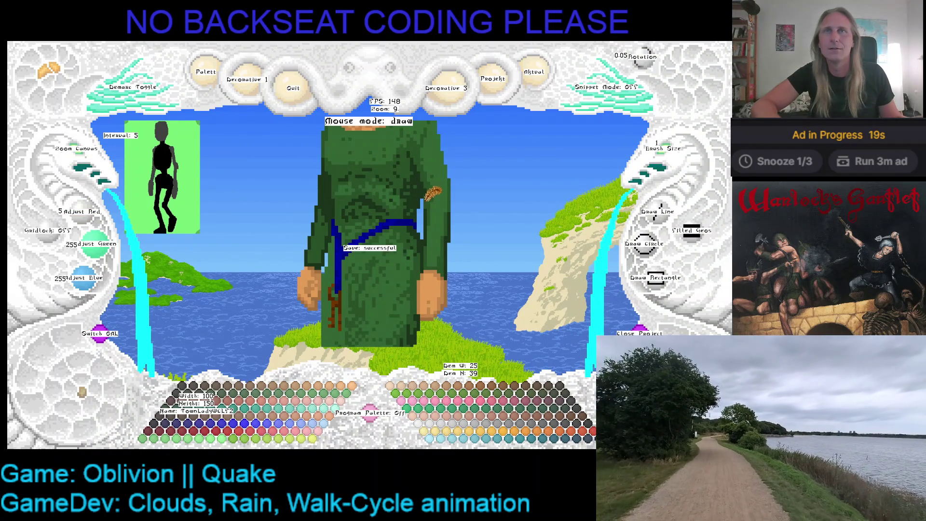
left_click(82, 152)
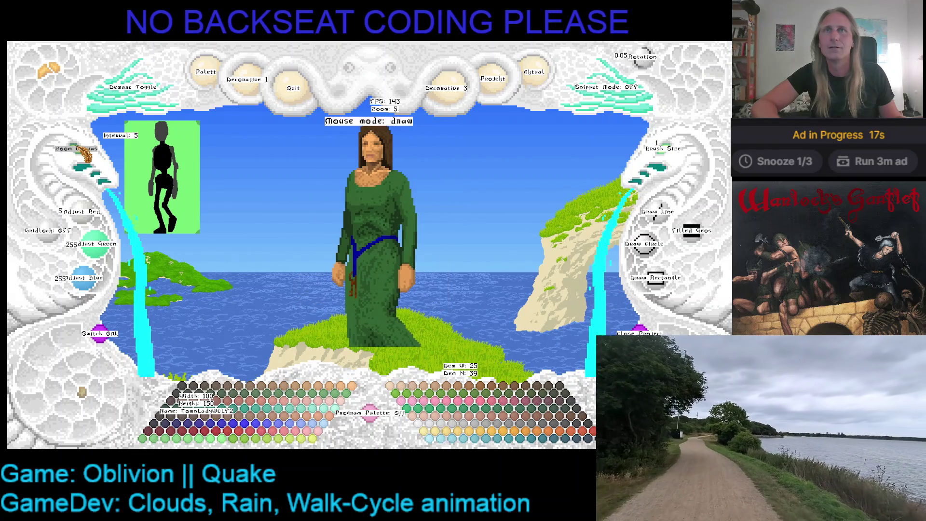
right_click(81, 150)
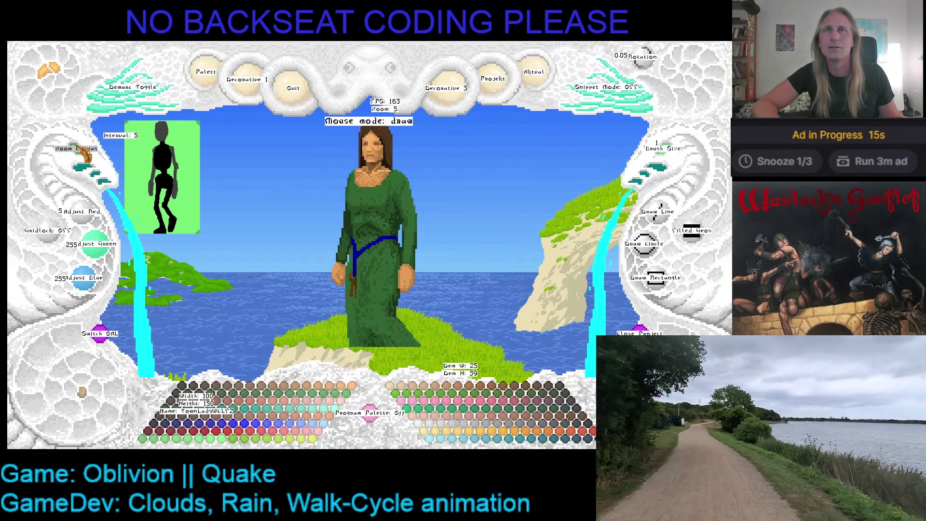
right_click(362, 192)
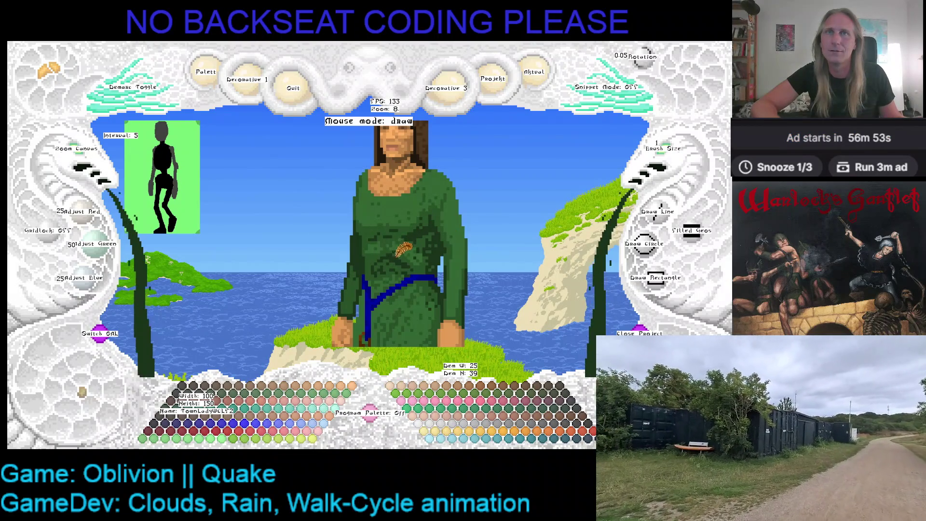
Pick lighter and mid robe greens for the robe, then review the whole striding figure
right_click(391, 249)
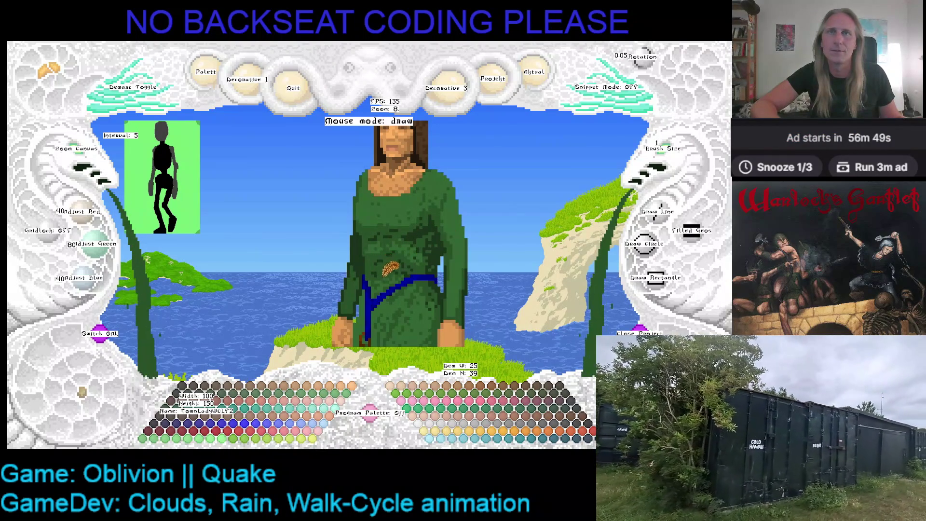
right_click(388, 265)
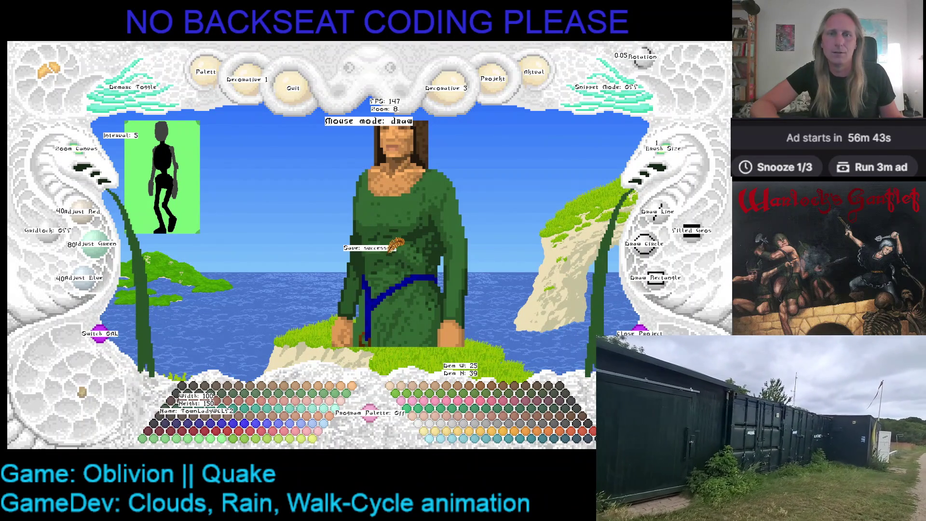
scroll(399, 245, "down", 3)
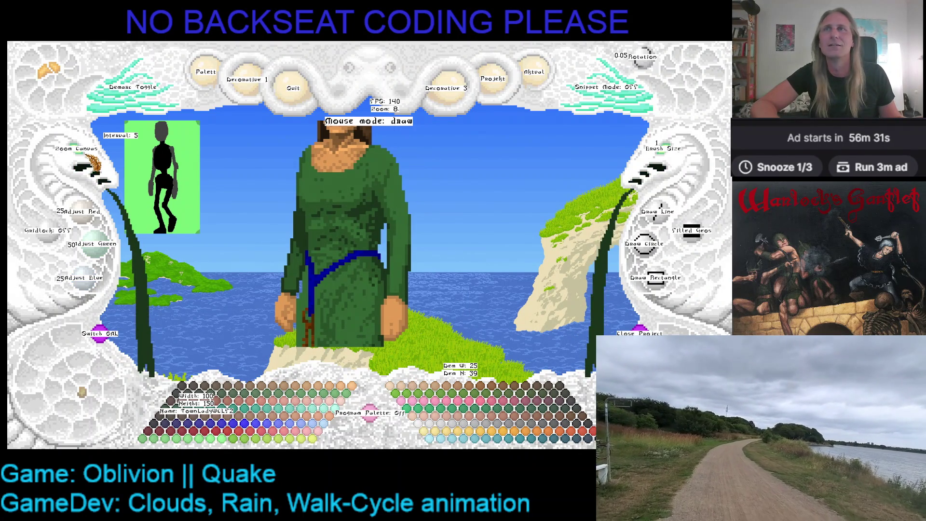
left_click(81, 166)
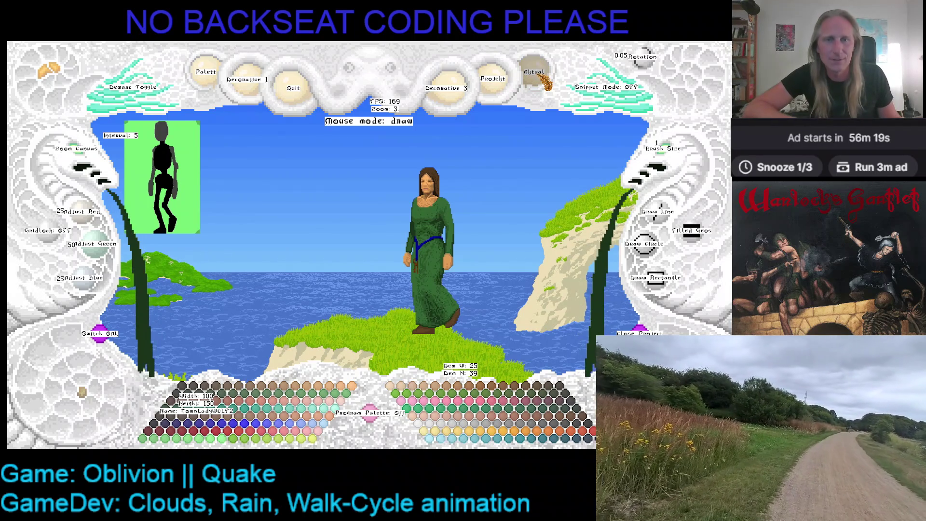
Load the widened TownLady walk frame from the project list via the project actions
left_click(537, 74)
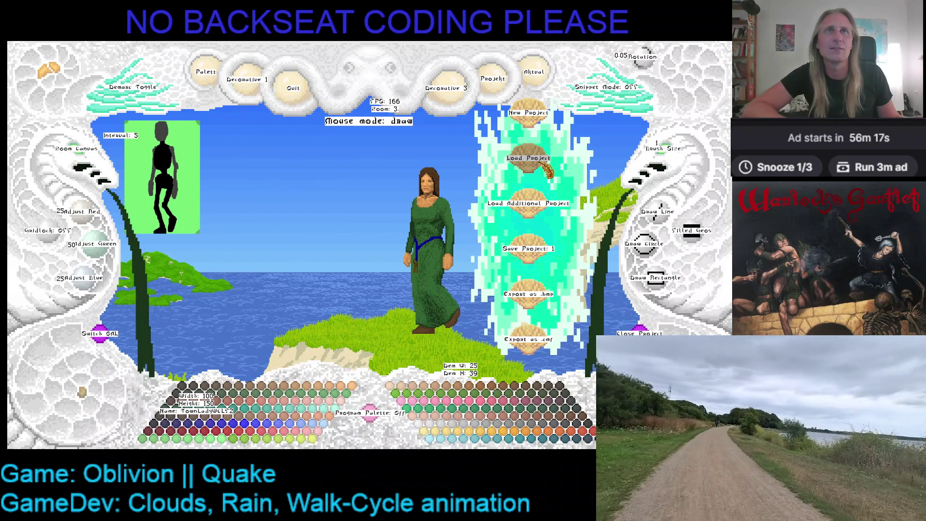
left_click(529, 203)
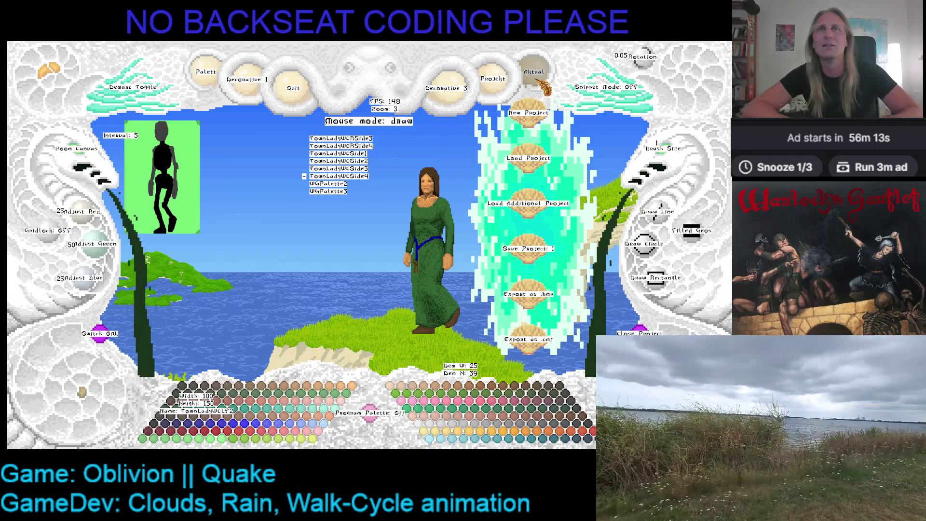
key("Up")
key("Up")
key("Up")
key("Up")
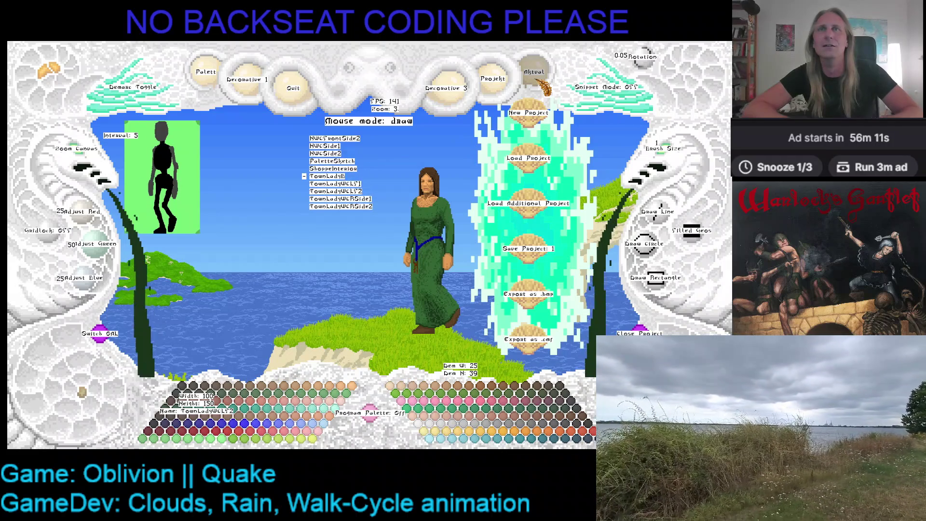
key("Return")
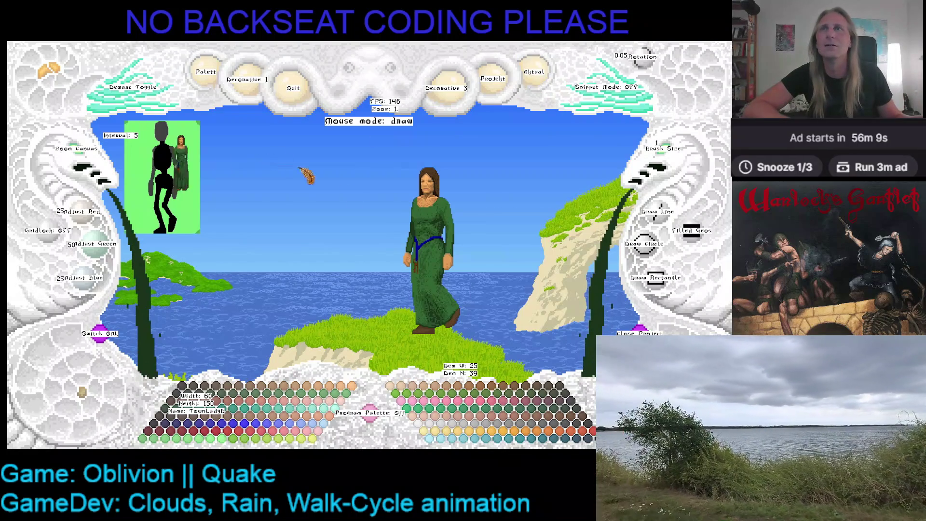
Place the loaded lady sprite beside the original and adjust the zoom, undoing a stray change
left_click(265, 170)
left_click(83, 154)
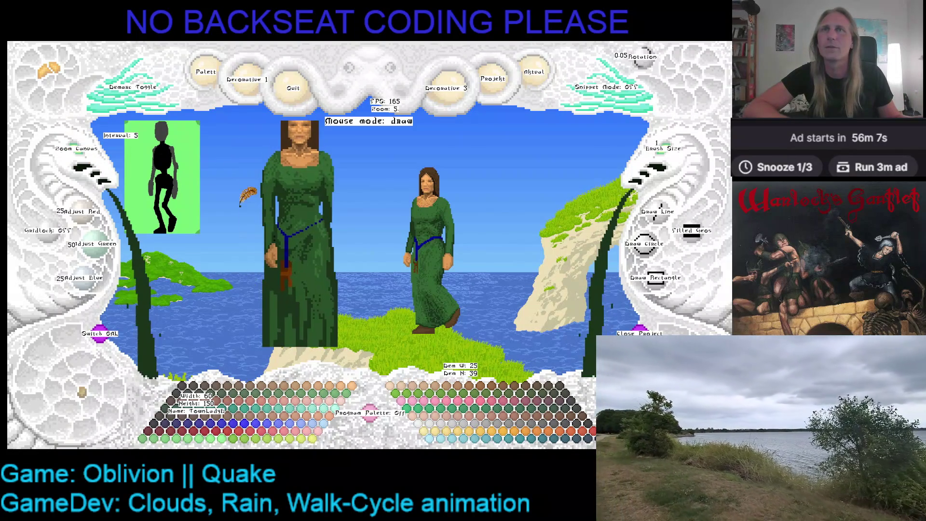
right_click(85, 155)
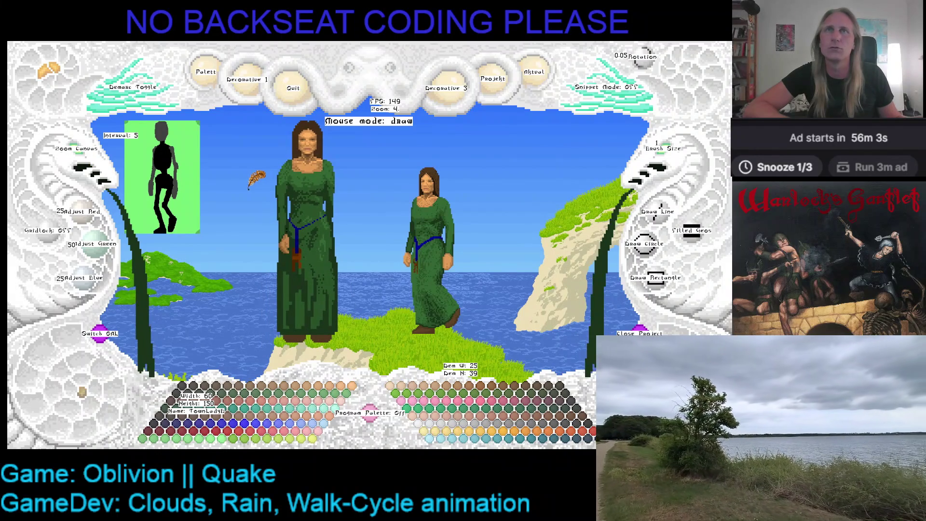
key("ctrl+z")
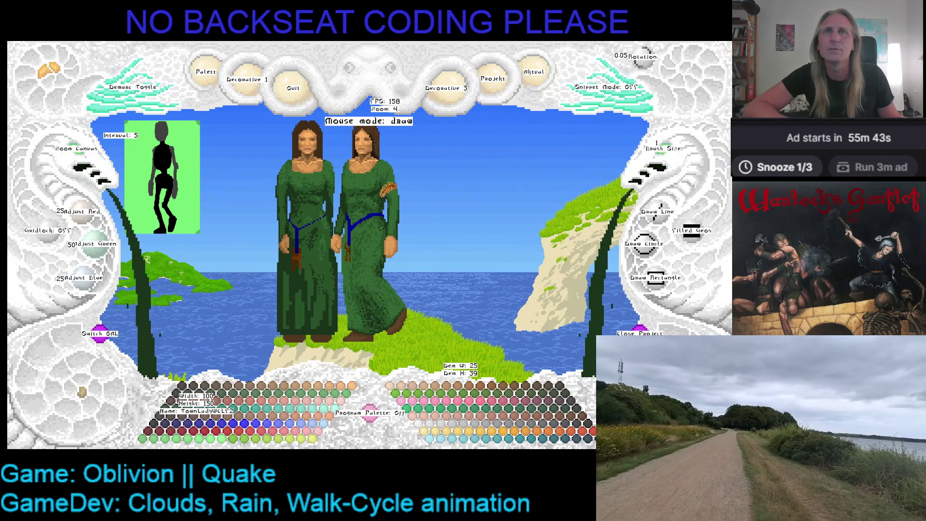
Move the second lady sprite further right on the canvas
left_click_drag(391, 187, 434, 210)
scroll(89, 157, "up", 5)
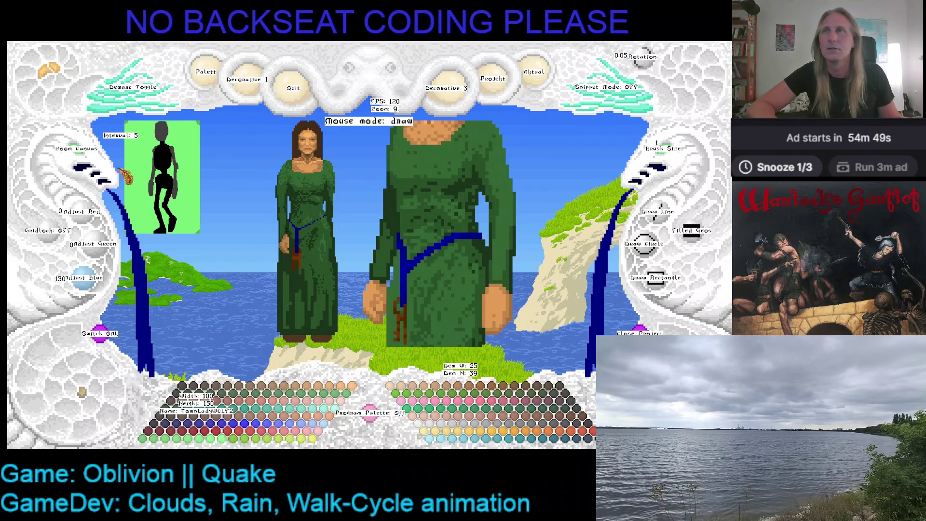
scroll(92, 159, "down", 2)
scroll(92, 158, "down", 2)
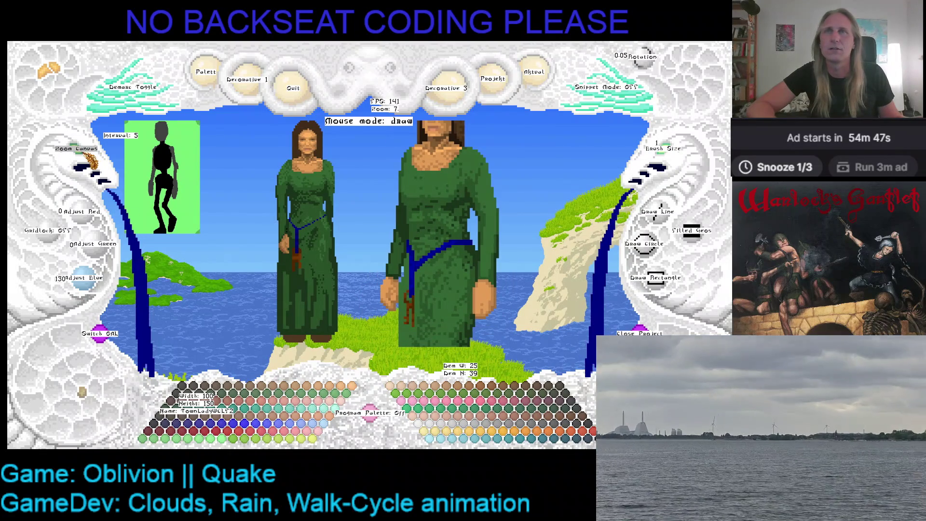
scroll(90, 156, "down", 1)
scroll(90, 155, "down", 1)
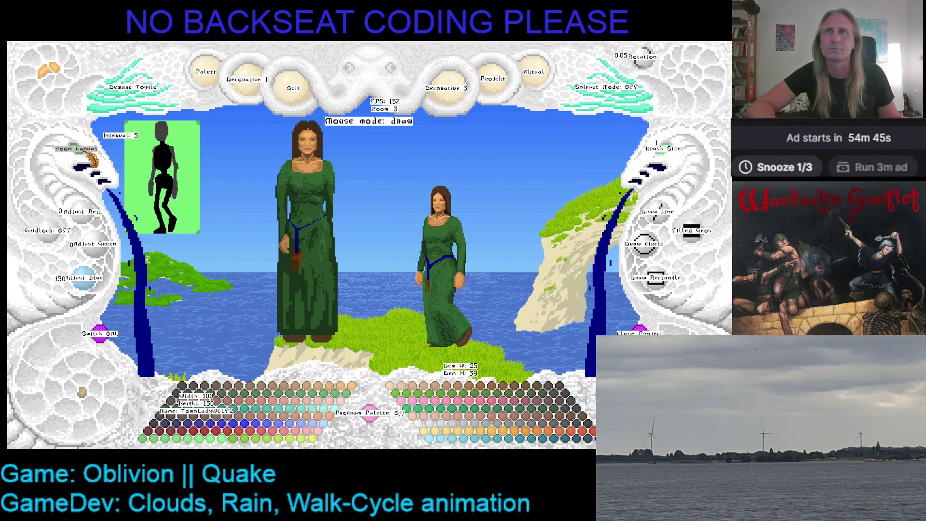
scroll(91, 156, "up", 3)
scroll(91, 156, "up", 2)
Eyedrop the sash's dark blue (0/0/130) as the paint colour and view the whole second lady
right_click(467, 231)
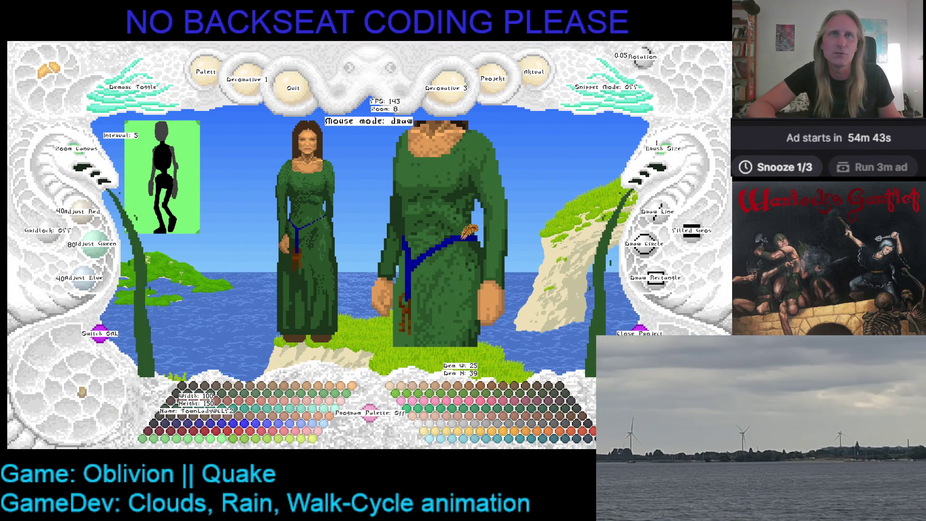
right_click(478, 230)
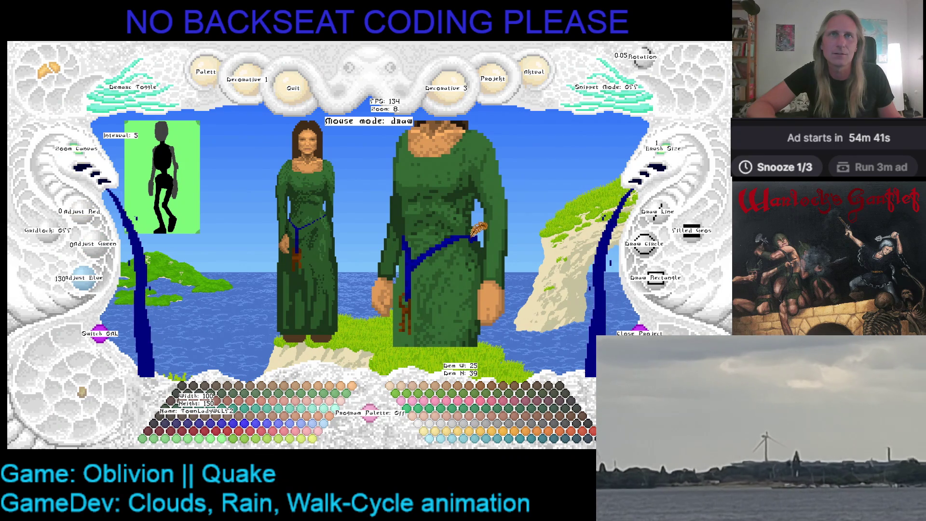
right_click(464, 231)
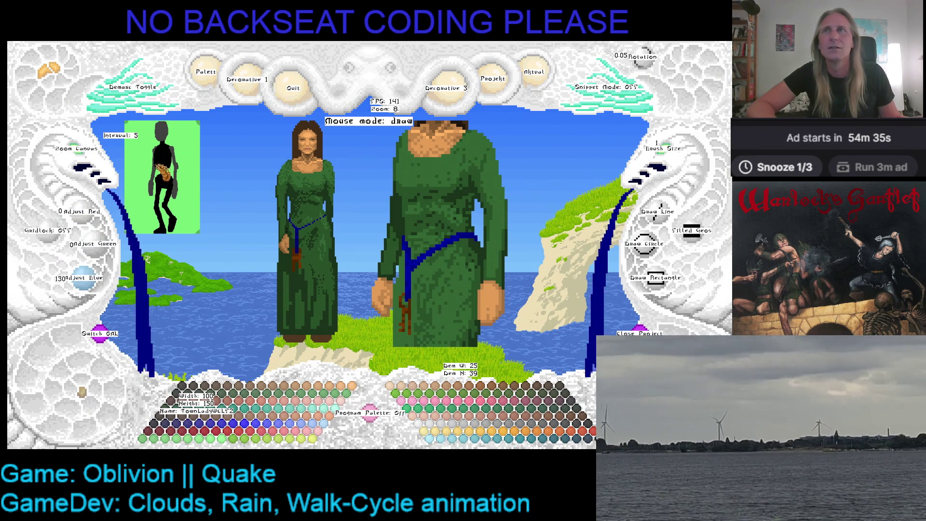
left_click(87, 156)
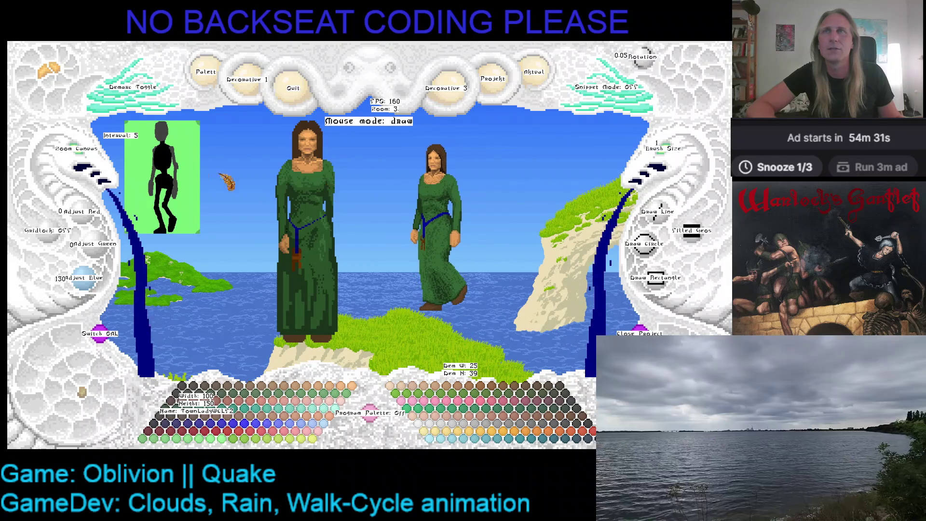
scroll(327, 149, "up", 4)
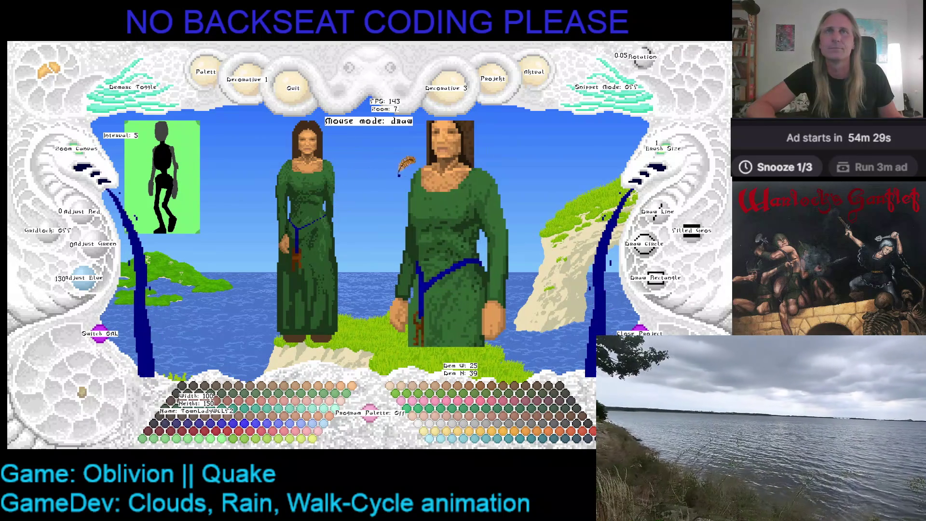
Reshade the robe with lighter, darkest and mid greens, undoing one misplaced stroke
right_click(420, 170)
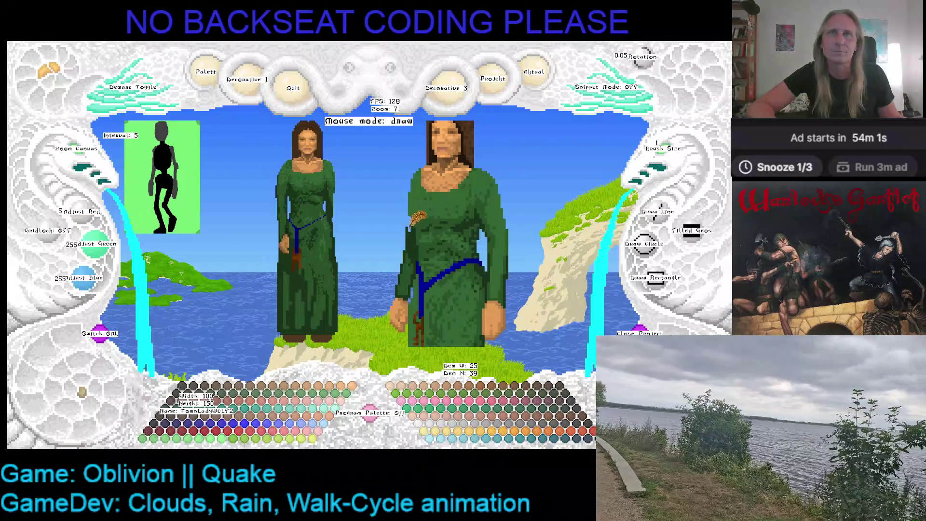
right_click(418, 217)
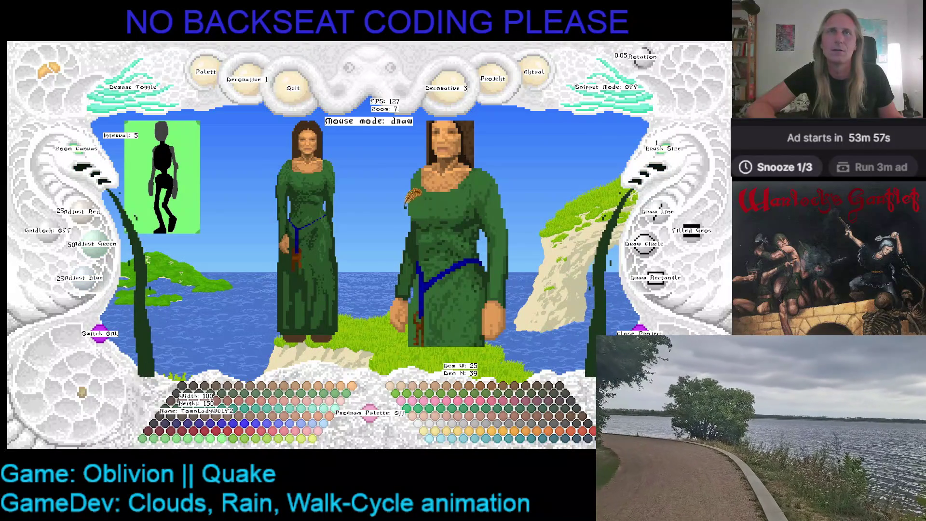
right_click(427, 212)
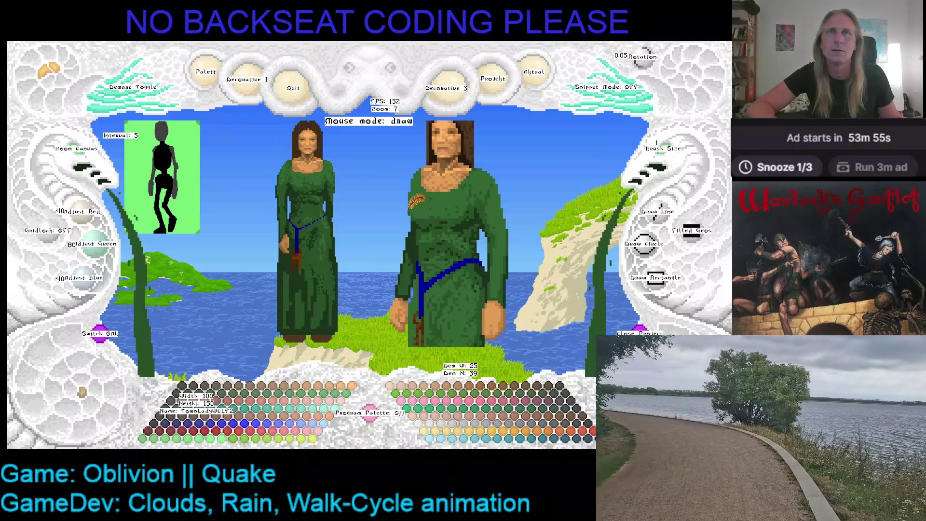
key("ctrl+z")
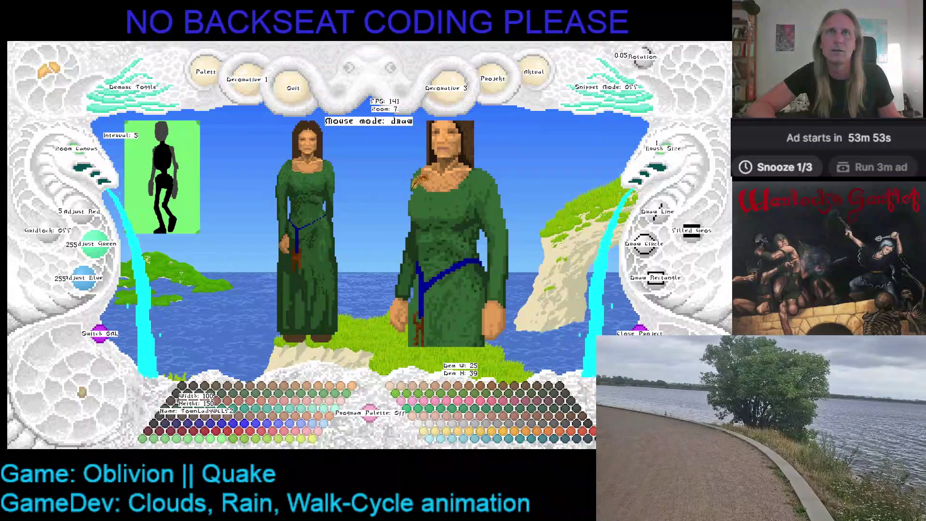
right_click(418, 173)
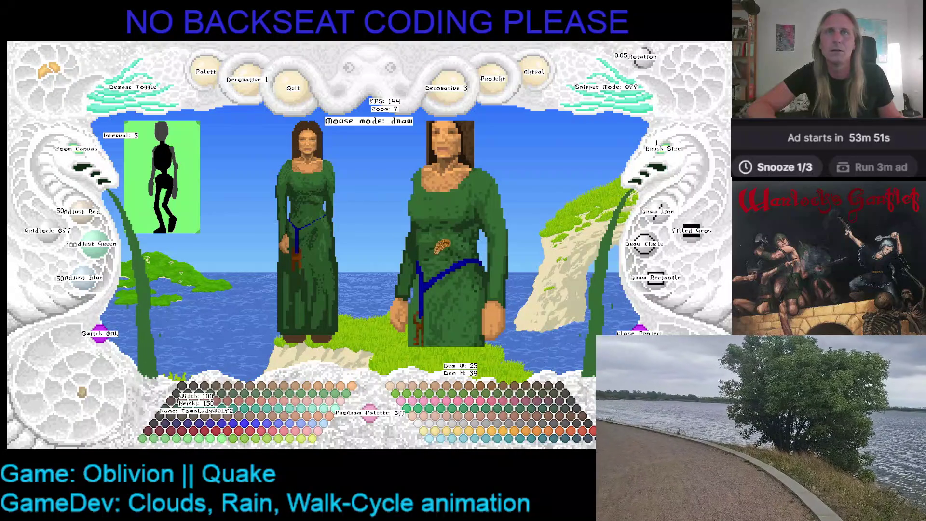
right_click(414, 258)
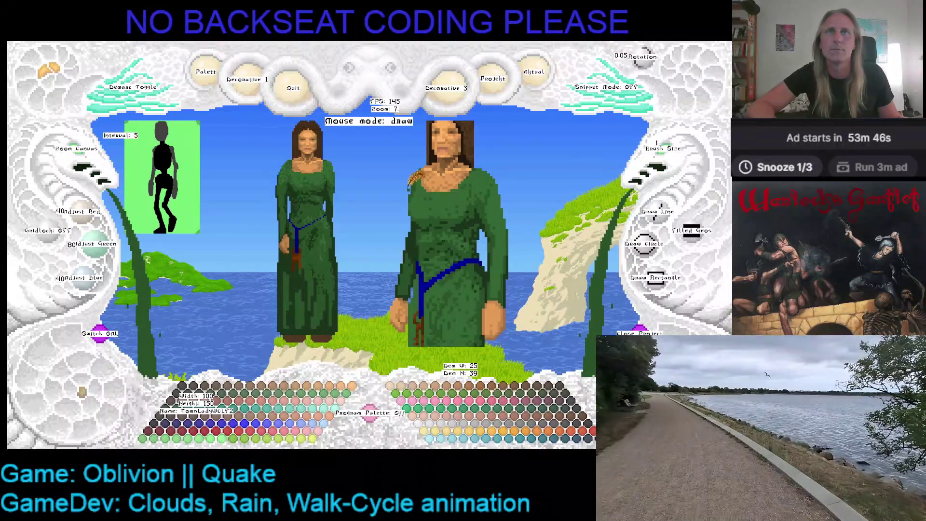
Finish the shoulder shading in lighter green and reposition the view to show the whole second lady
right_click(413, 181)
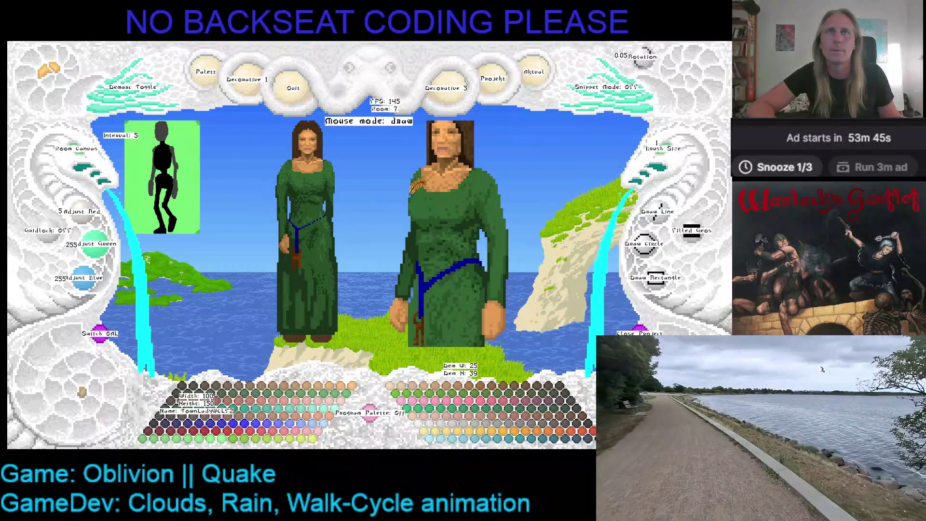
right_click(418, 192)
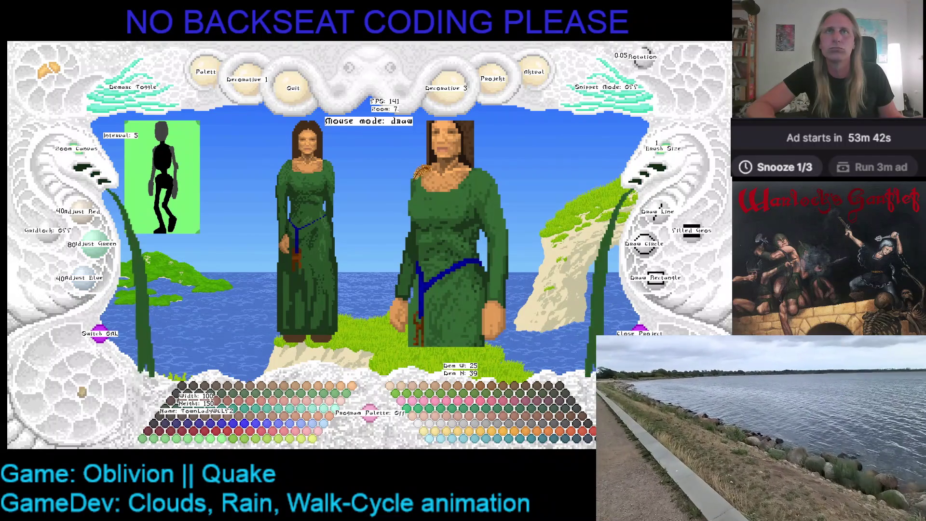
right_click(417, 169)
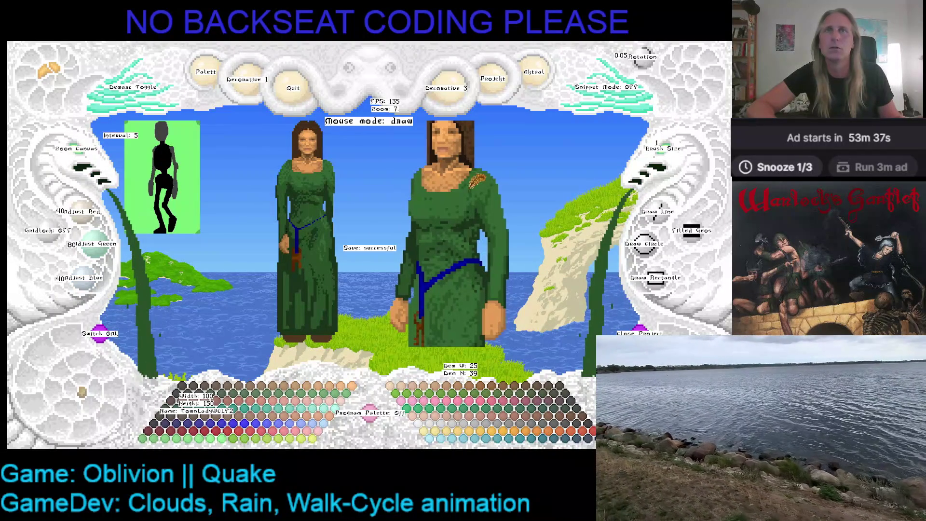
key("Left")
left_click(85, 152)
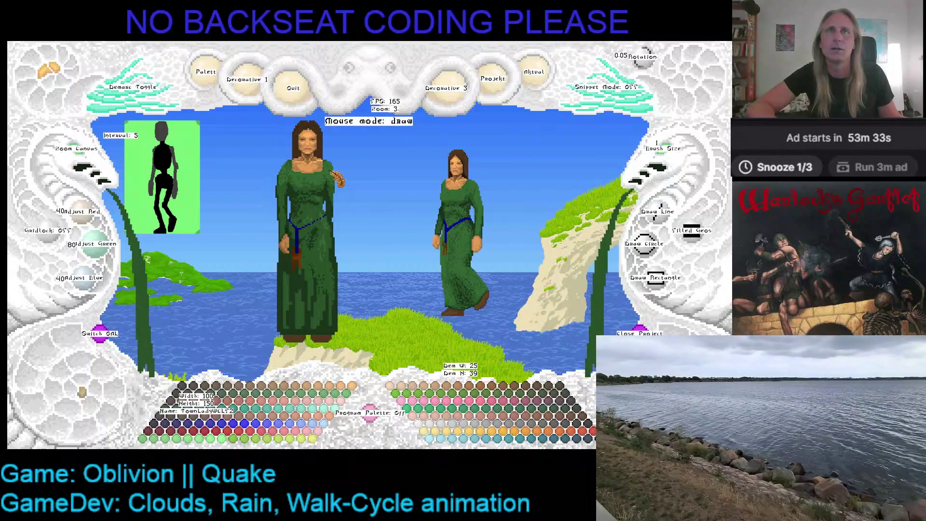
key("Left")
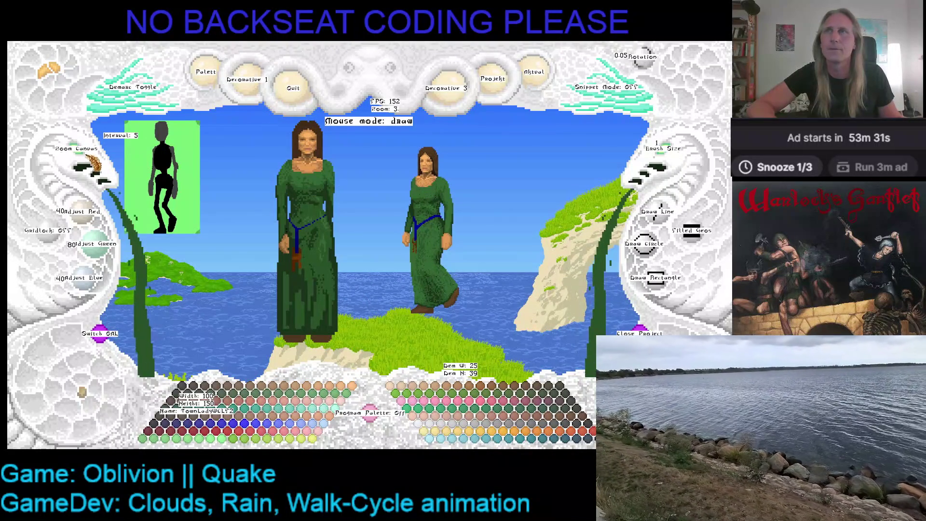
scroll(86, 161, "up", 2)
scroll(86, 161, "up", 4)
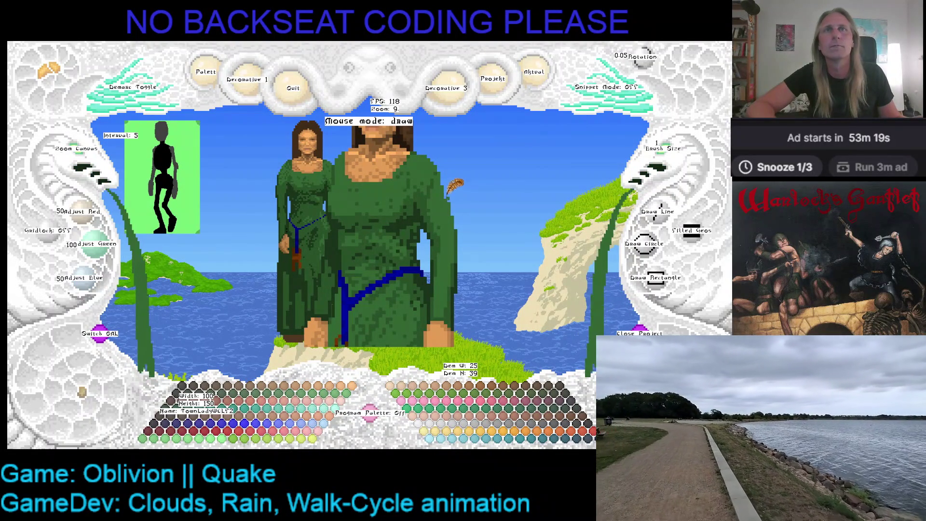
left_click_drag(455, 191, 508, 215)
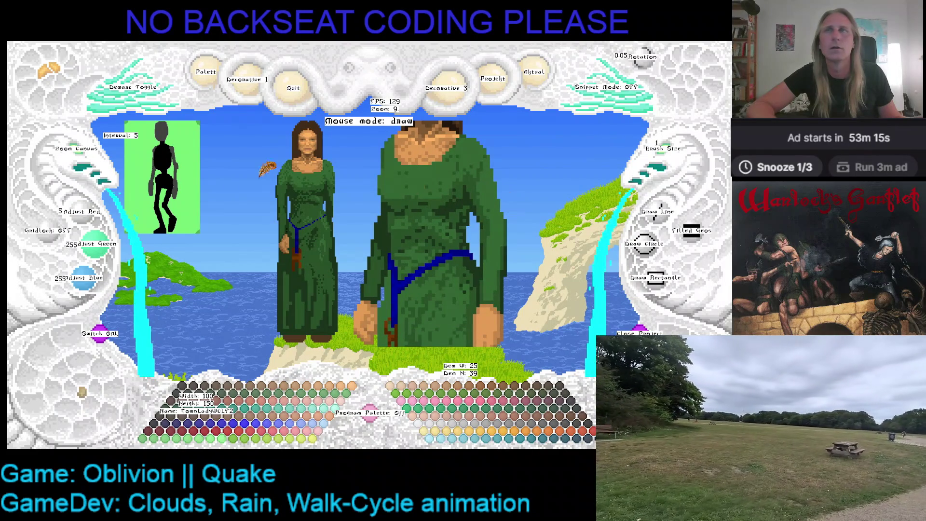
scroll(416, 191, "down", 5)
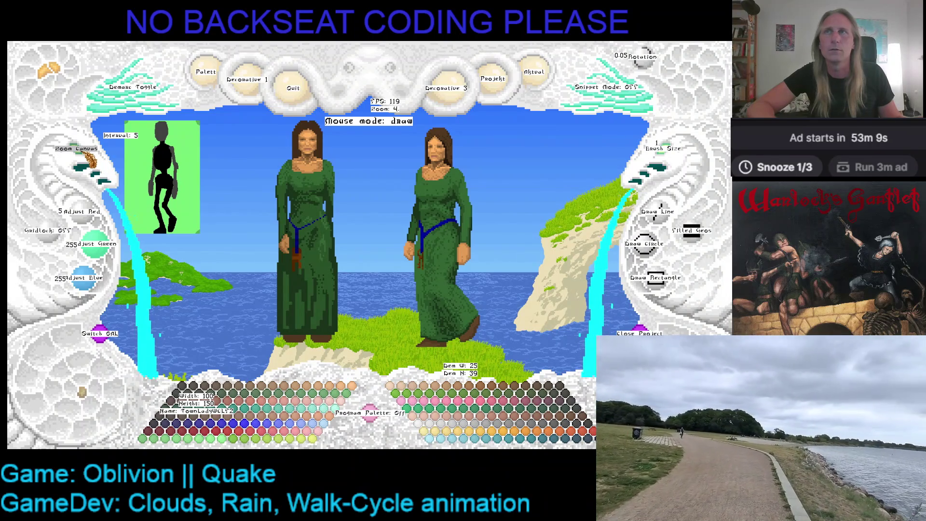
scroll(85, 150, "up", 5)
scroll(85, 150, "up", 2)
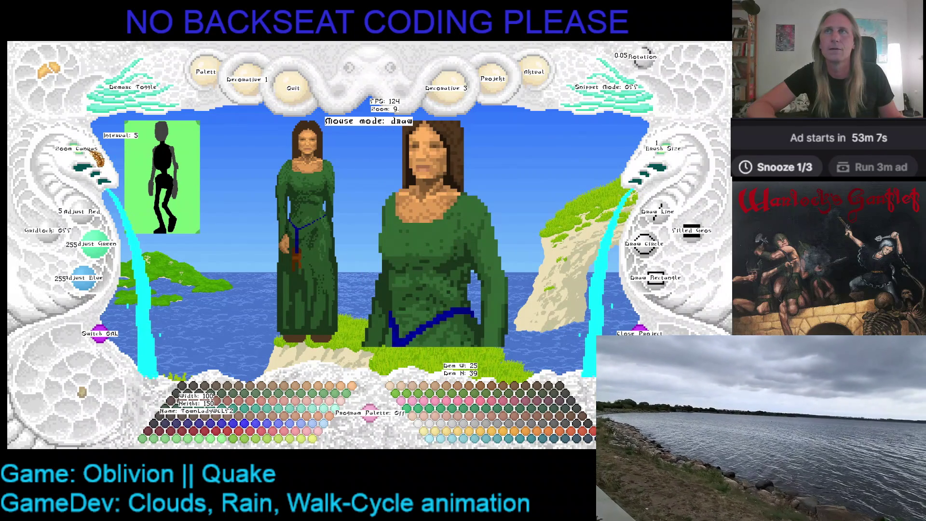
scroll(85, 155, "up", 1)
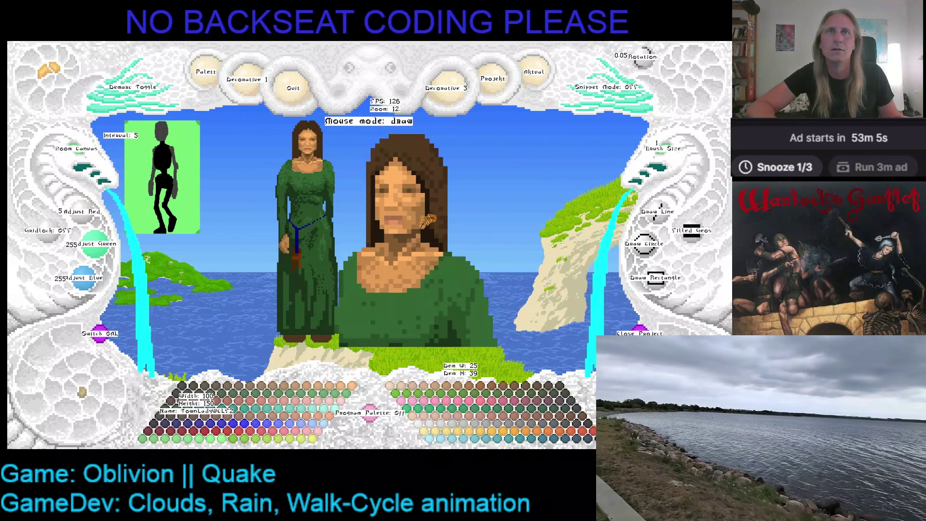
Touch up the hair beside the ear with light, mid and darkest browns, then review the full figure
right_click(427, 220)
right_click(428, 214)
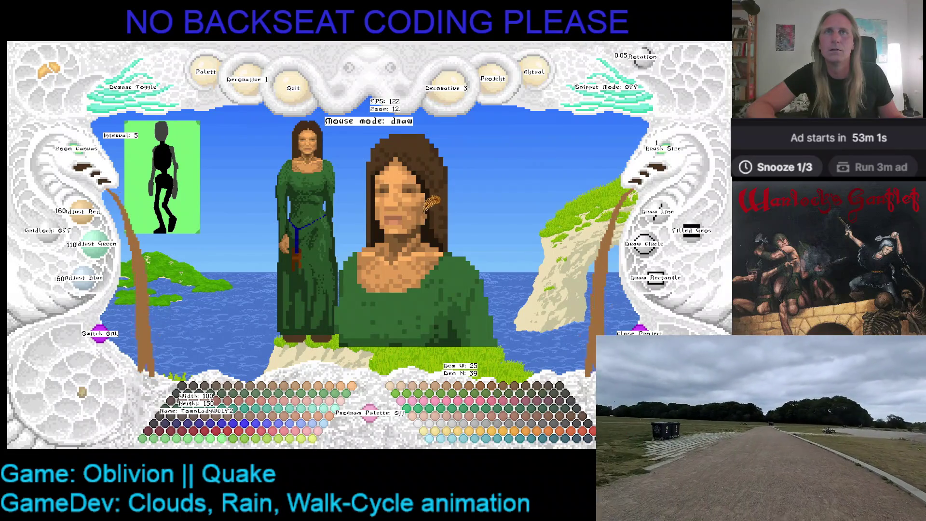
right_click(432, 210)
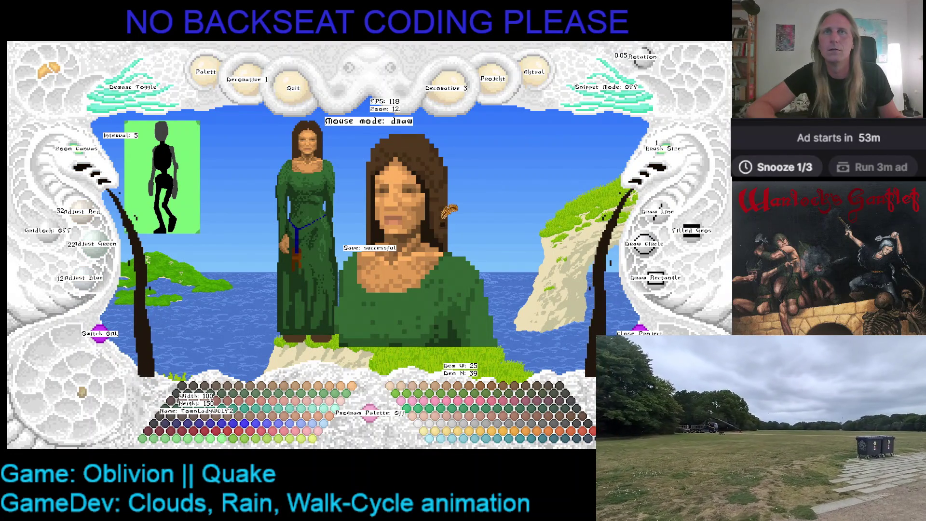
key("Down")
left_click(76, 150)
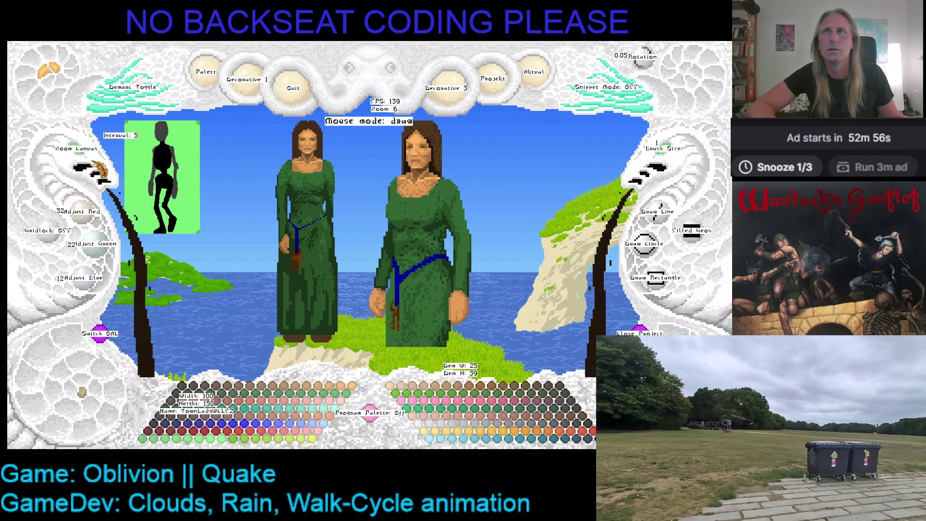
scroll(249, 189, "down", 1)
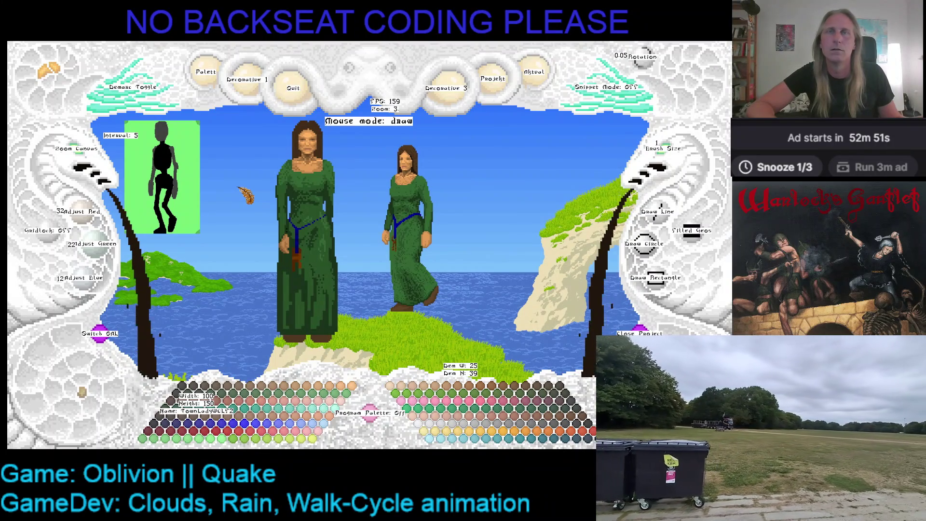
left_click(86, 169)
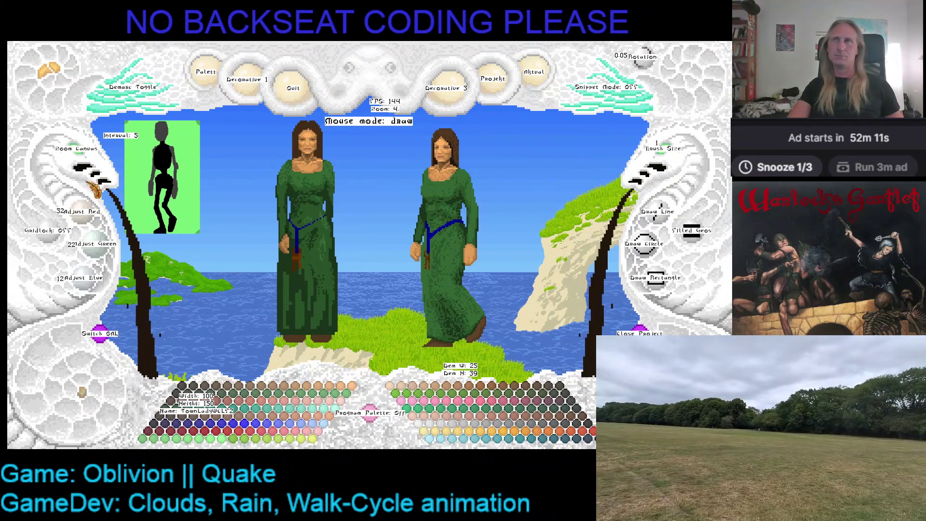
left_click(77, 157)
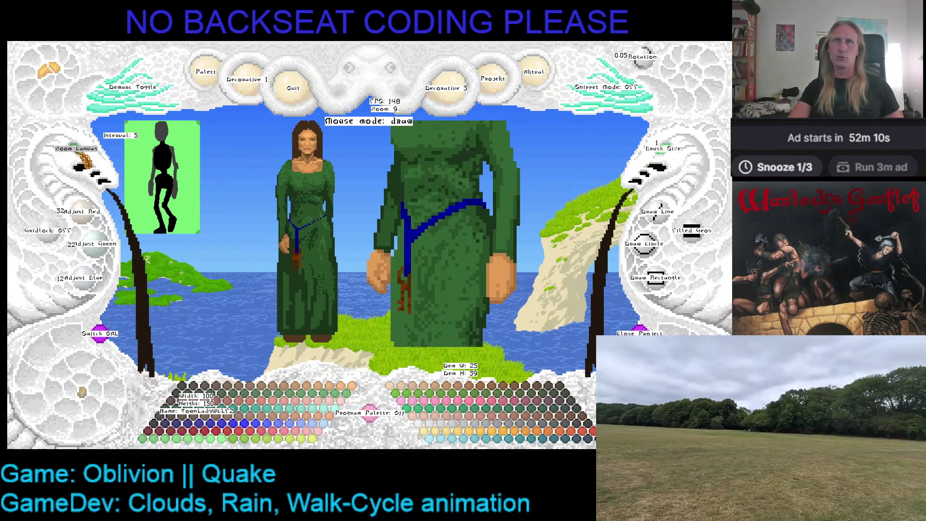
Lighten the sampled dark robe green with Adjust Green and save the robe frame (Ctrl+S)
right_click(403, 164)
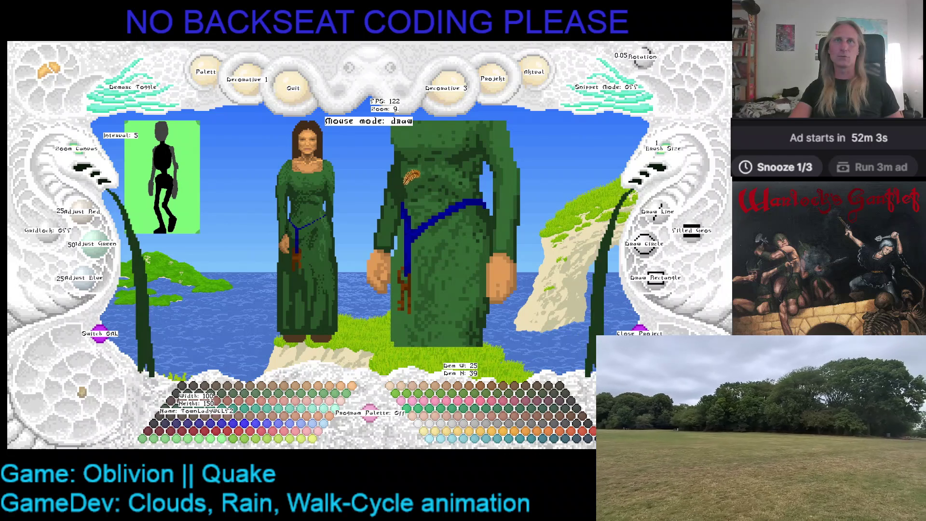
left_click(413, 176)
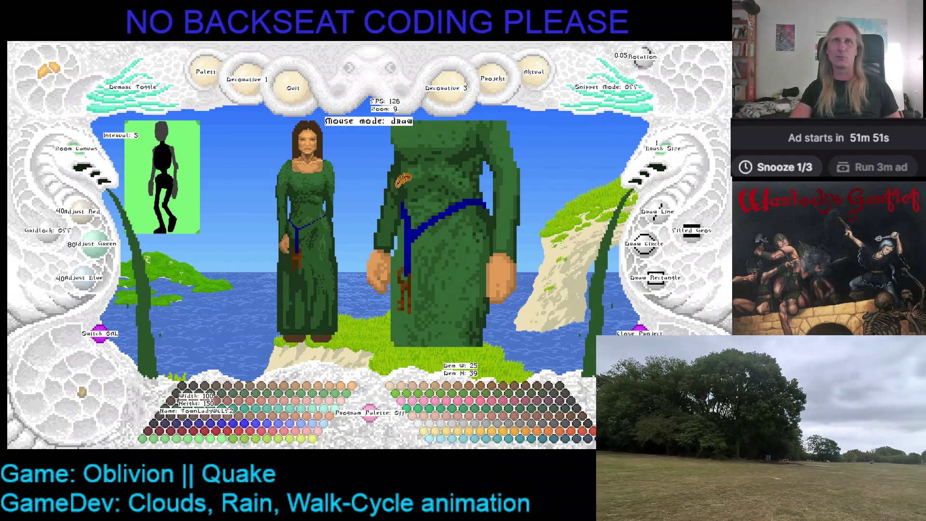
key("ctrl+s")
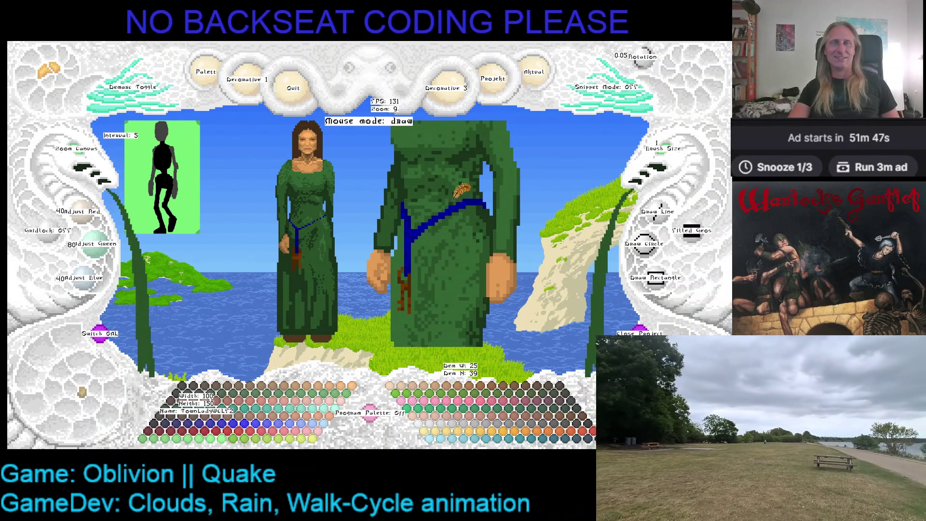
Step through the next two walk-cycle poses and zoom out to see the whole figure
key("Right")
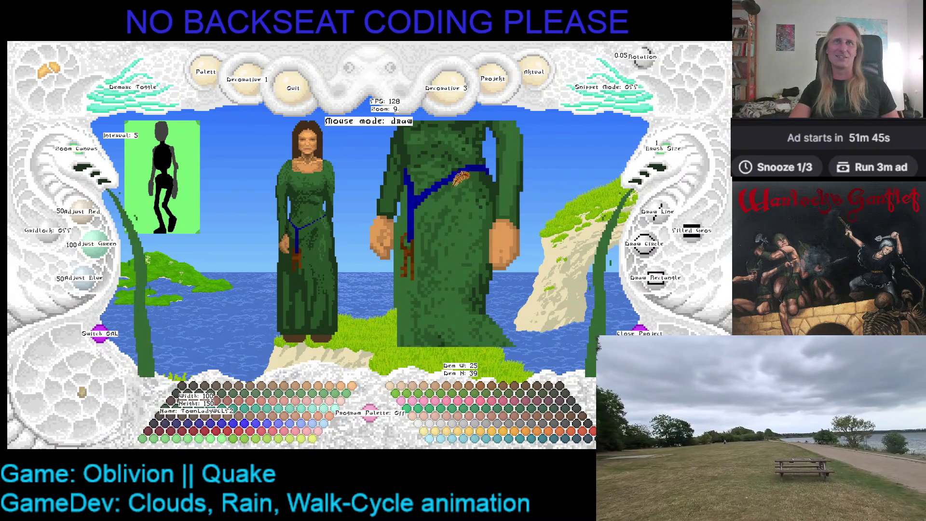
key("Right")
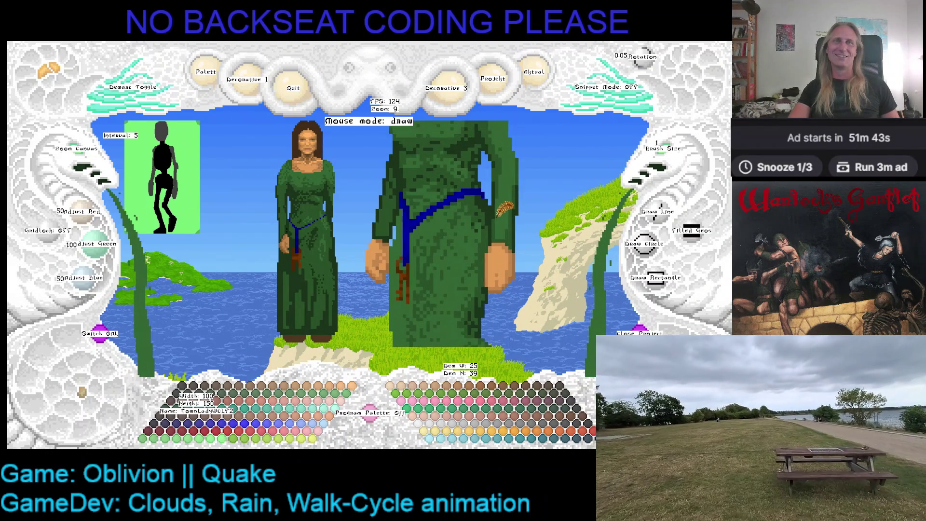
left_click(86, 157)
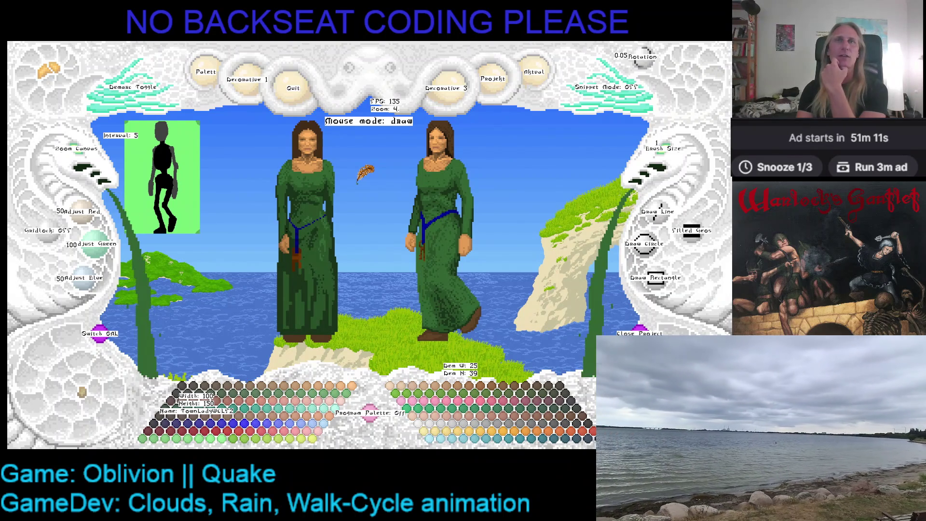
Sample the robe's green shade while shifting the view of the lady sprite
key("Left")
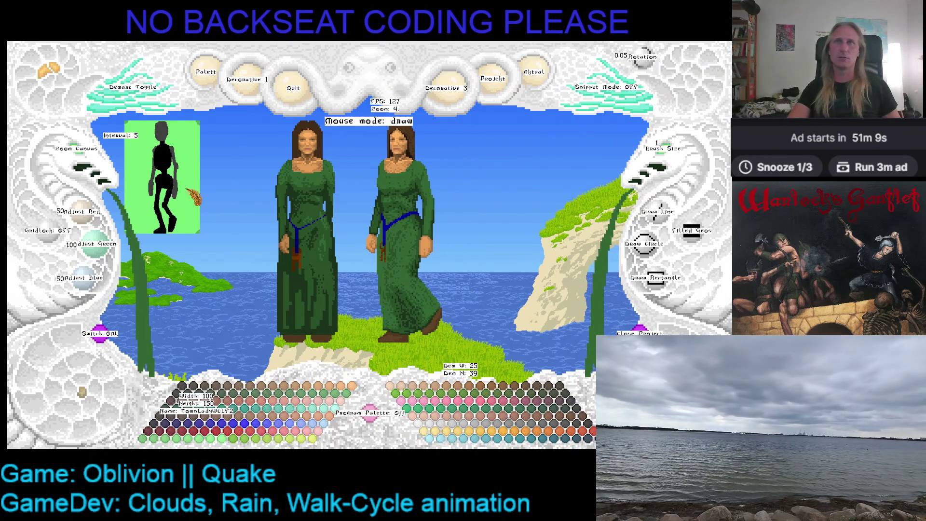
scroll(304, 191, "up", 1)
scroll(338, 184, "up", 2)
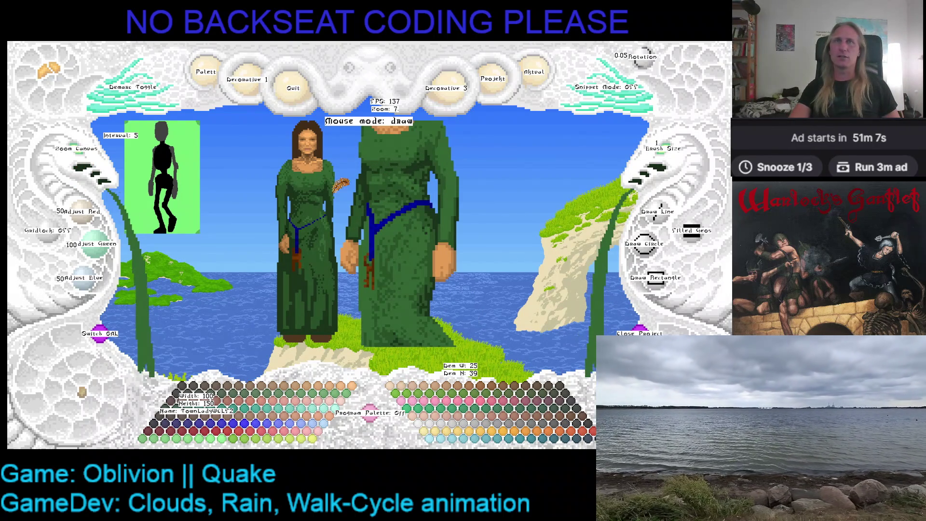
right_click(434, 199)
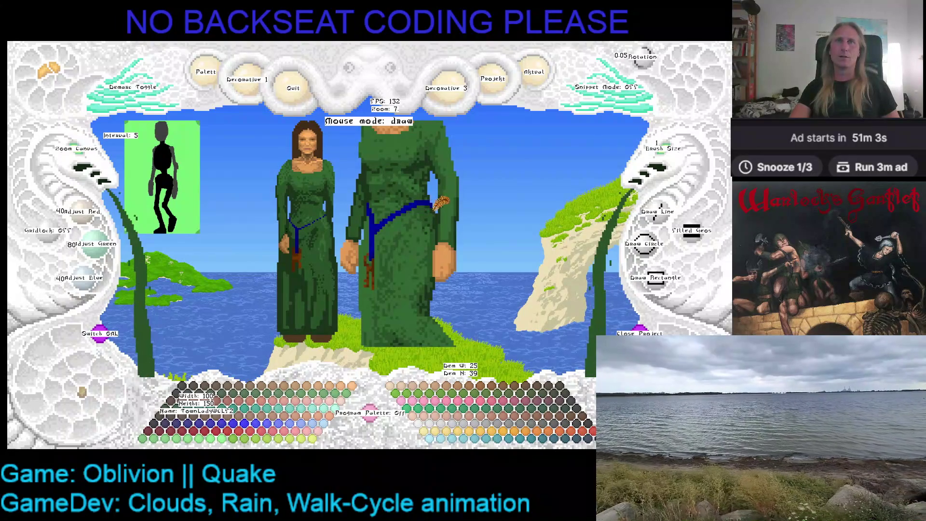
key("Right")
key("Up")
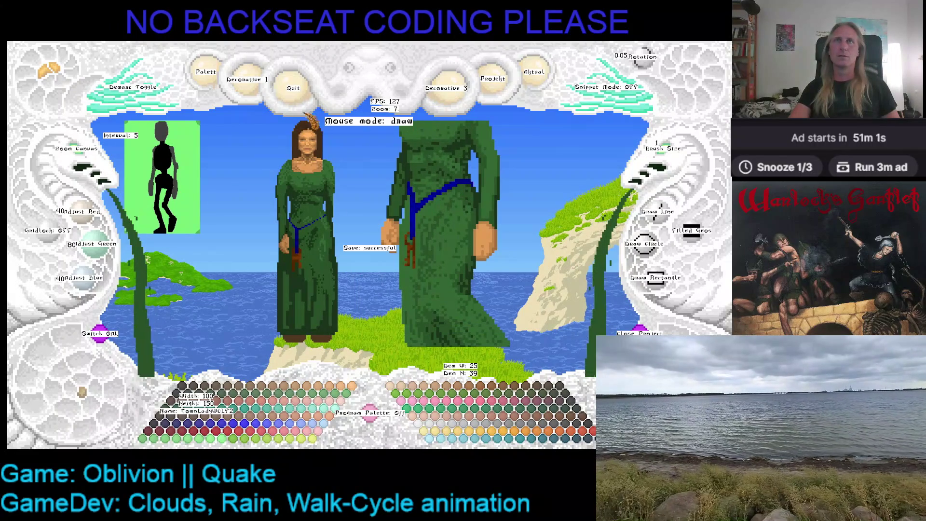
Leave the editor and bring up the OathBreaker source project in Visual Studio
left_click(293, 88)
left_click(462, 440)
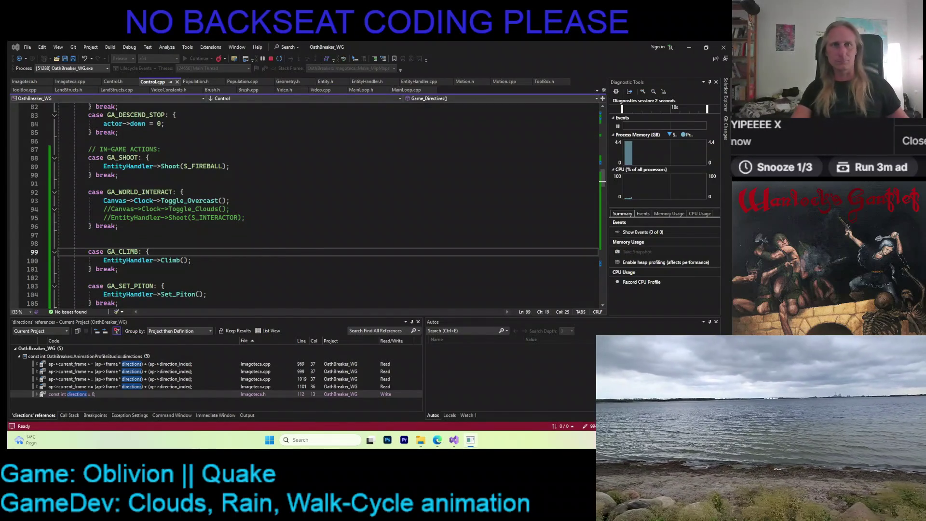
Run OathBreaker and walk into the village, turning to watch the green-robed ladies stride
left_click(915, 153)
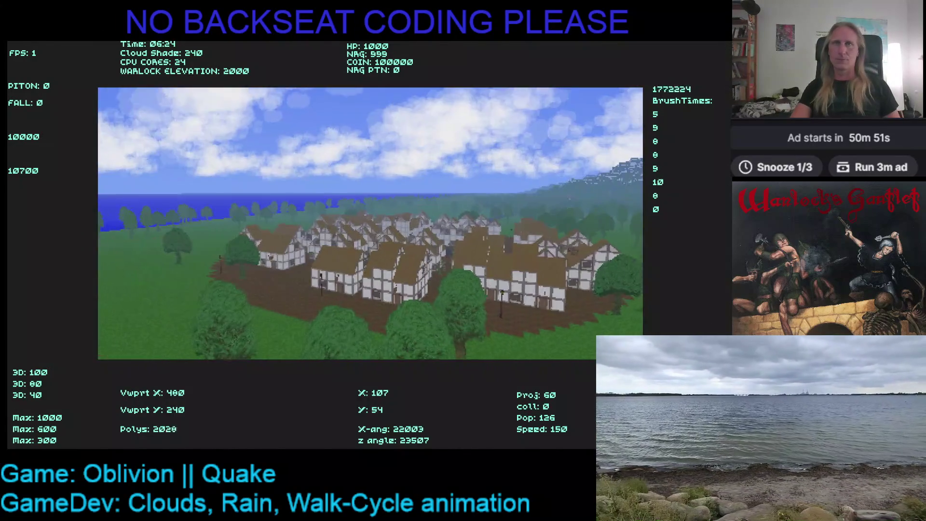
key("Up")
key("Up")
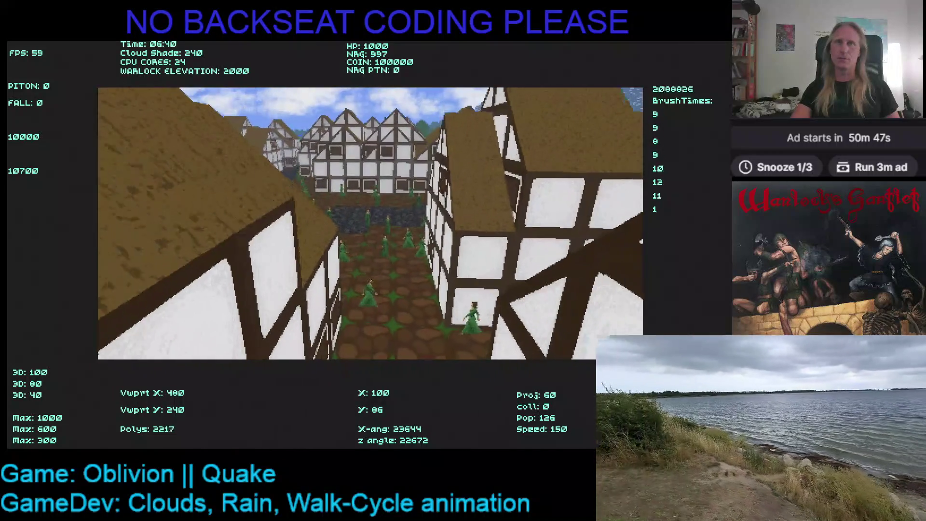
key("Up")
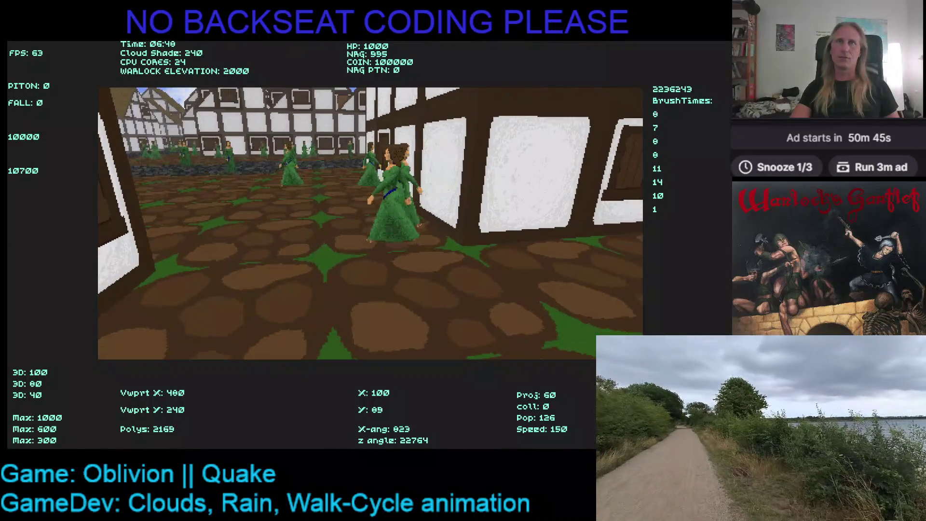
key("Left")
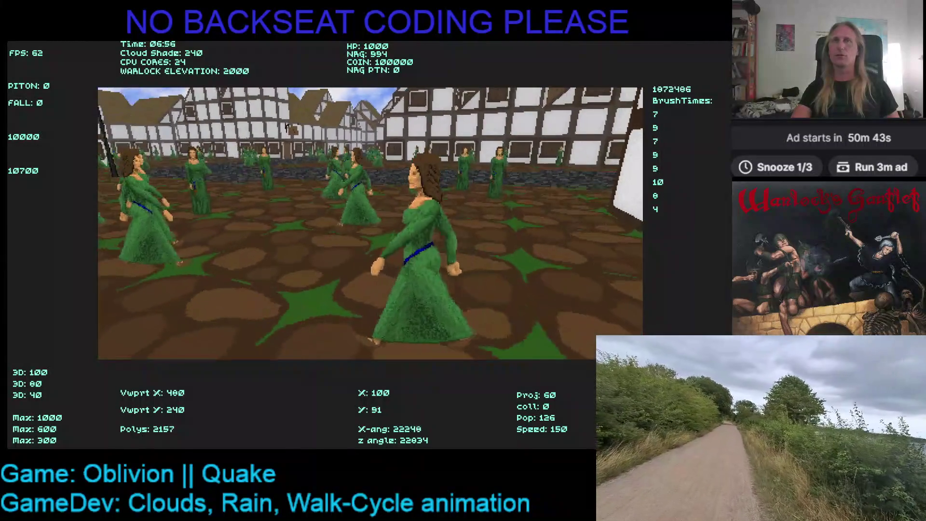
key("Left")
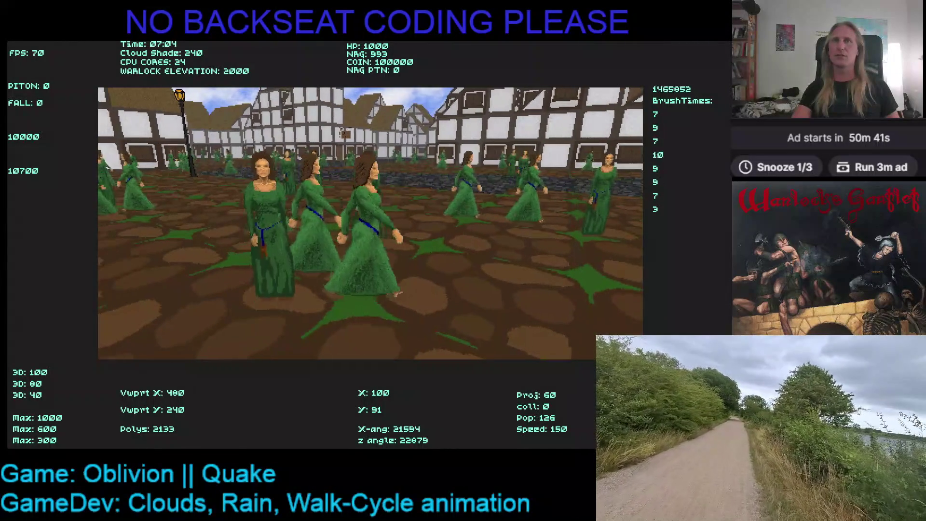
key("Right")
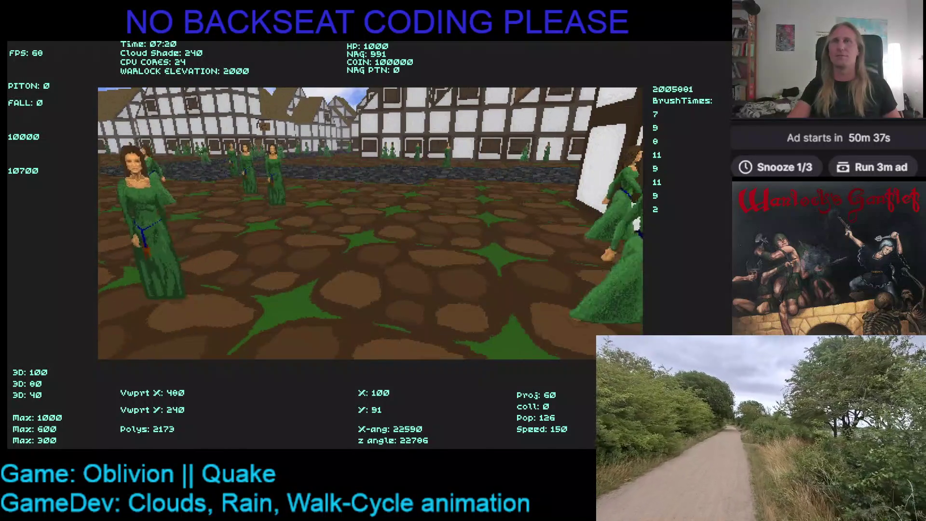
key("Left")
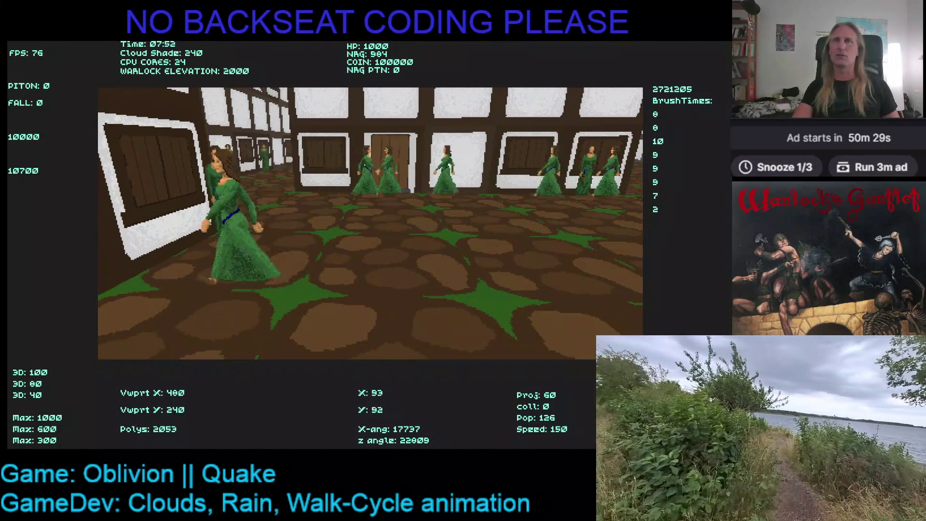
Wander the side street and building front watching more villagers, then quit with Escape
key("Right")
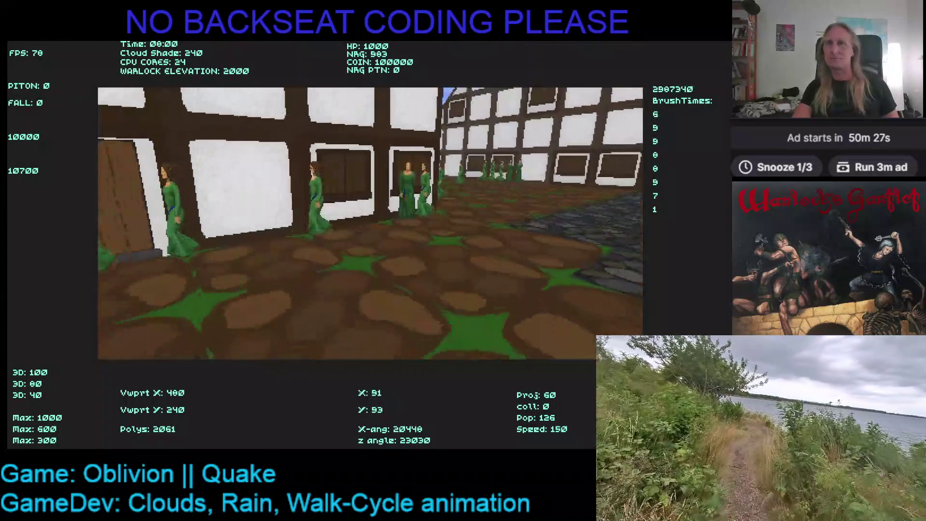
key("Right")
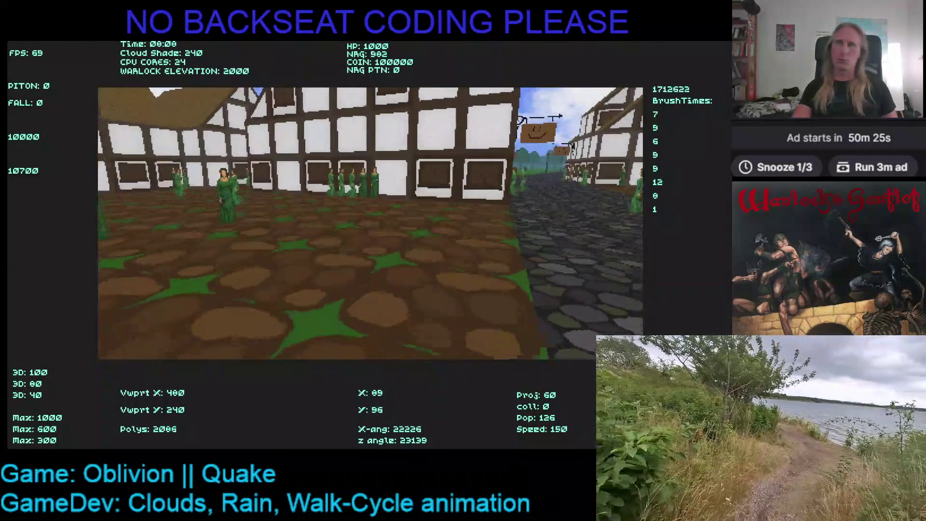
key("Up")
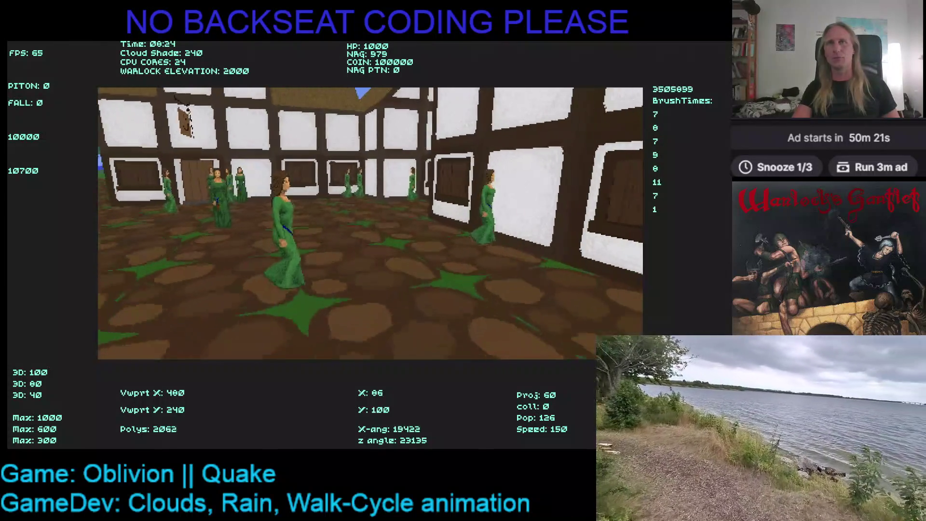
key("Left")
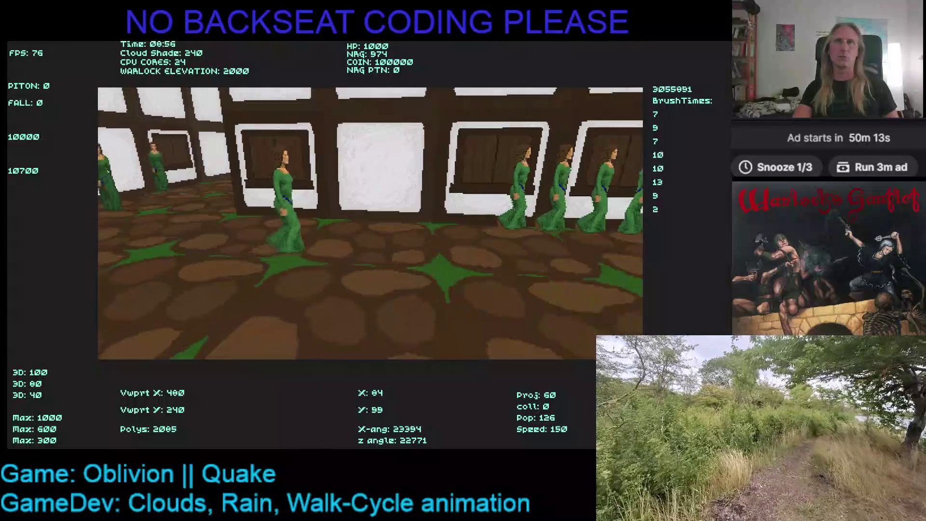
key("Right")
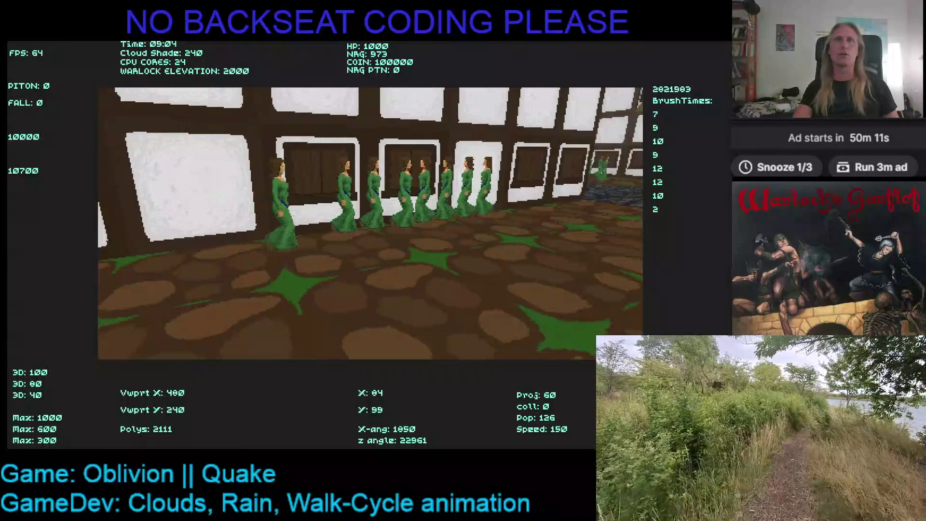
key("Right")
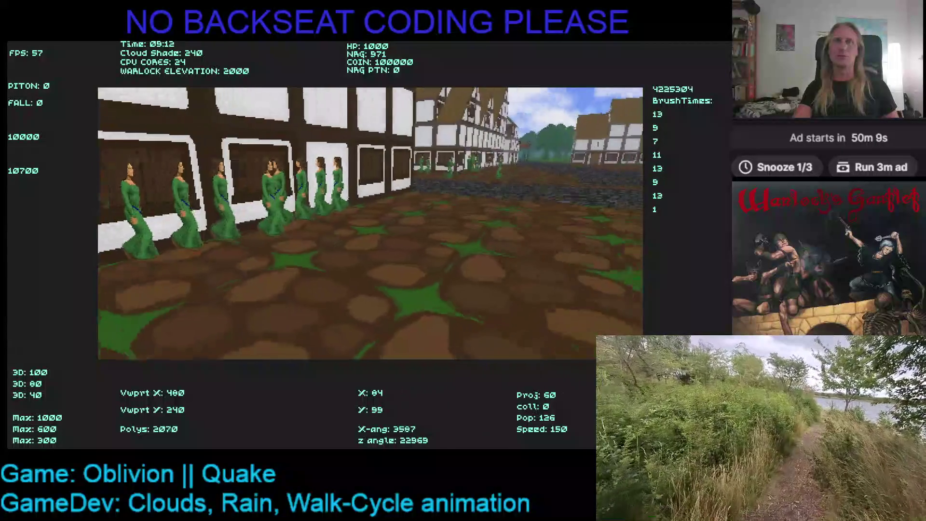
key("Up")
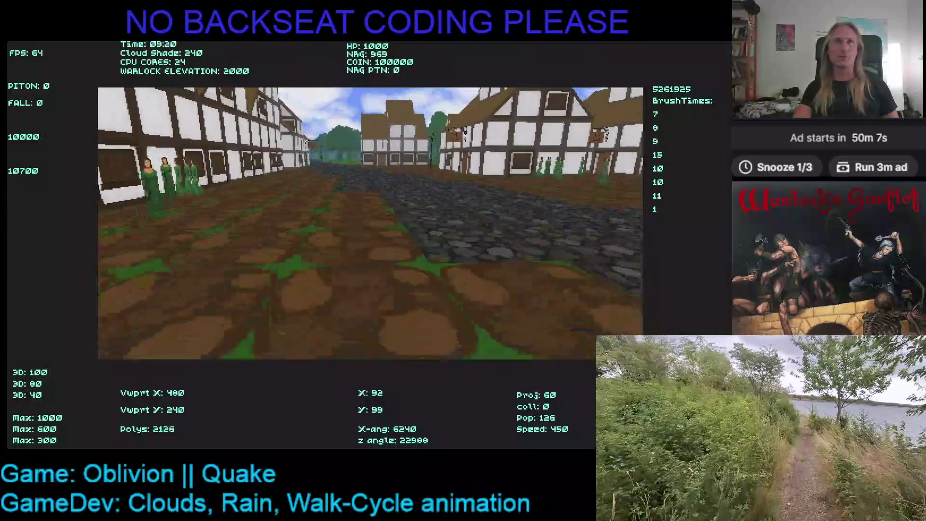
key("Left")
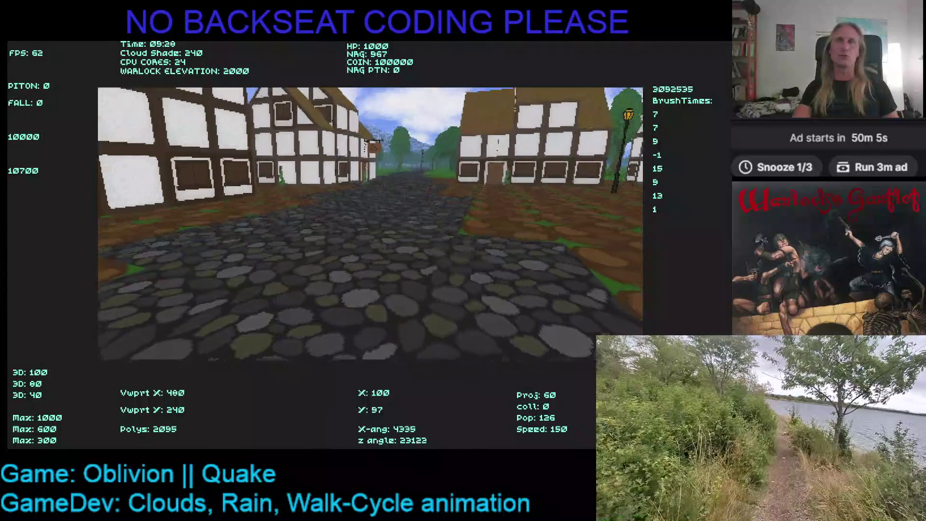
key("Escape")
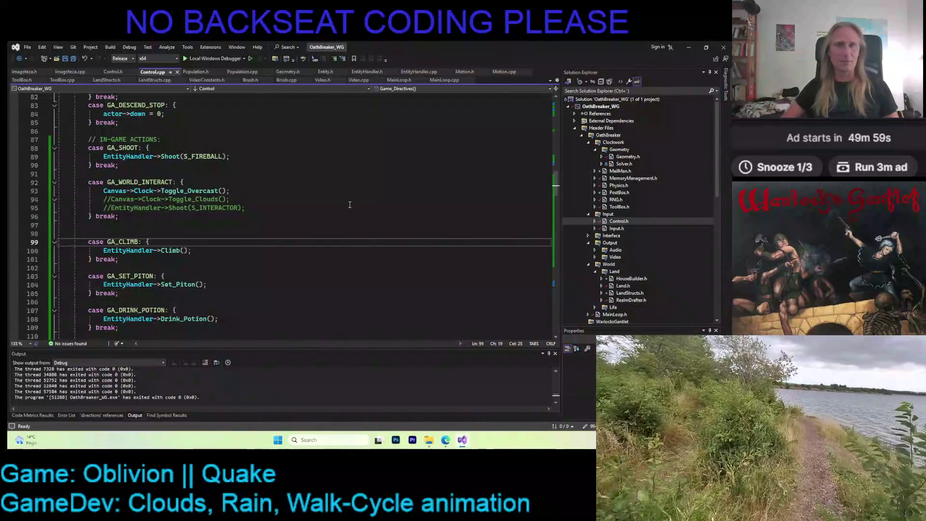
Minimize Visual Studio and launch Kaleidomancer.exe from the GAMEDEV\Kaleidomancer folder
left_click_drag(150, 148, 337, 203)
left_click(337, 204)
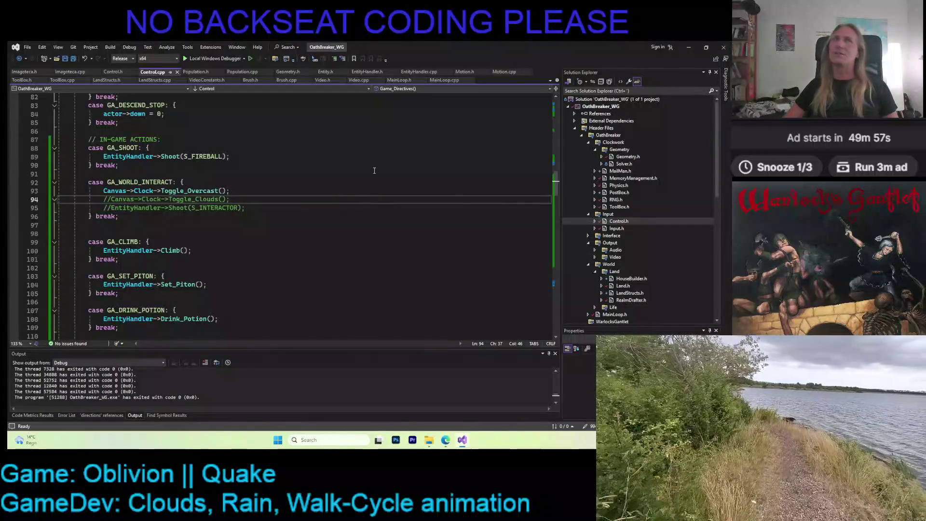
left_click(687, 47)
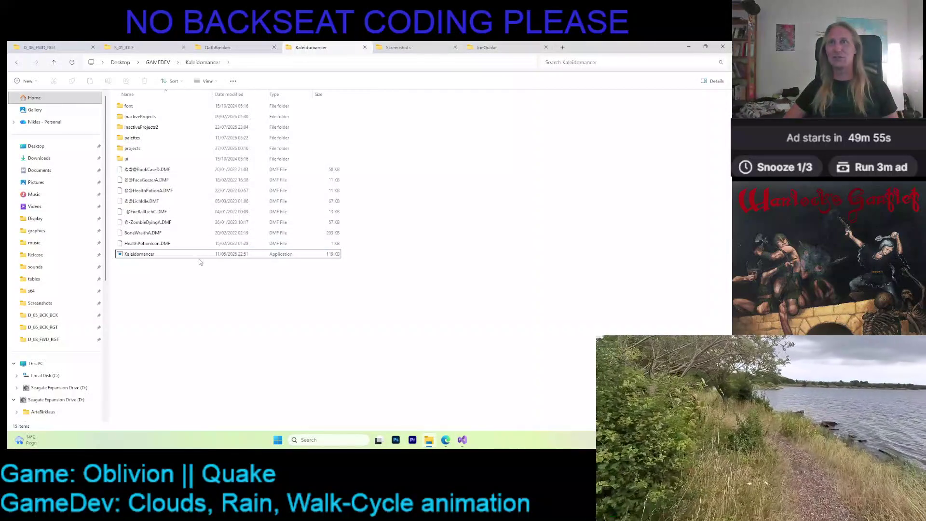
double_click(199, 254)
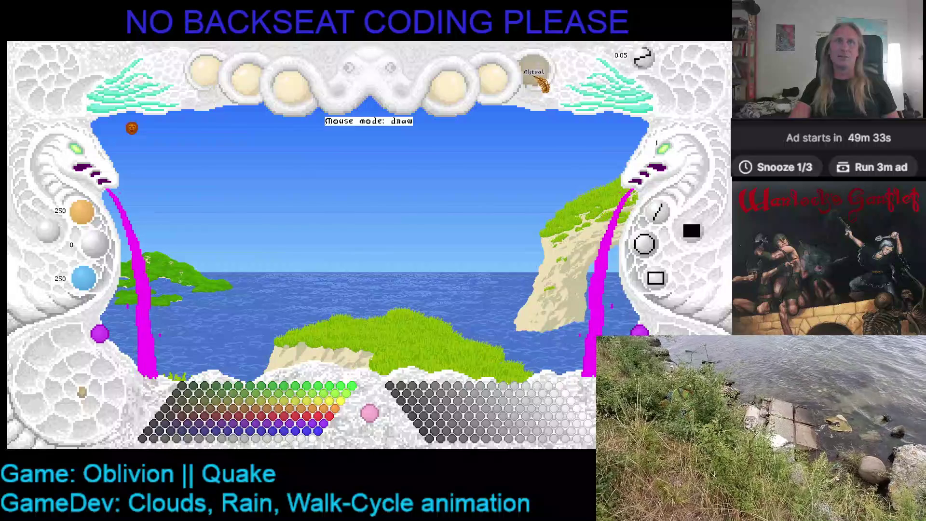
Load a different colour palette into the empty editor
left_click(206, 76)
left_click(210, 165)
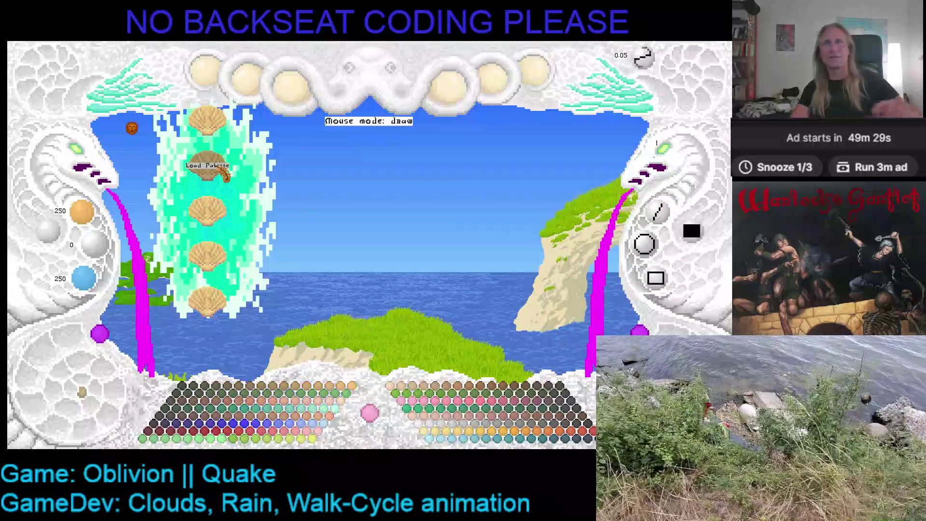
Create the new project TownLadyWCSL3 with width 100 and height 150
left_click(207, 72)
left_click(536, 72)
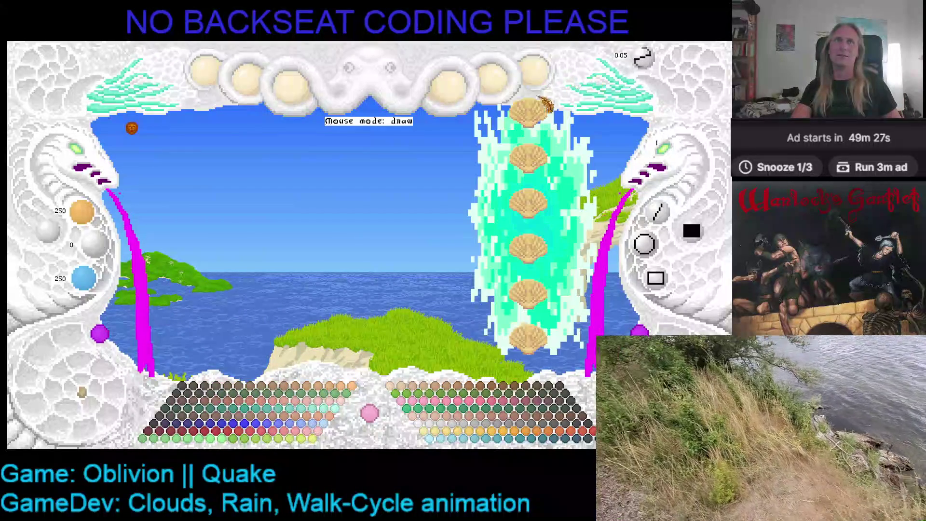
left_click(547, 127)
type("Town")
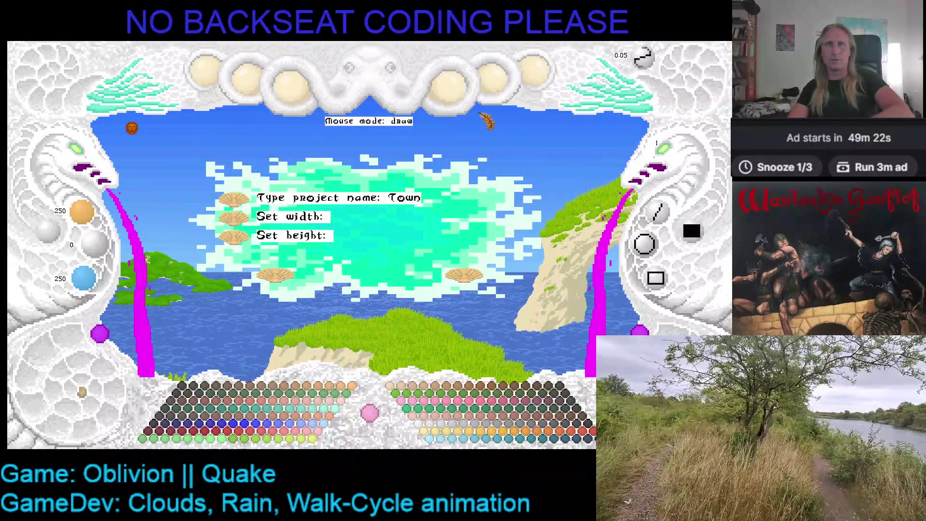
type("LAdy")
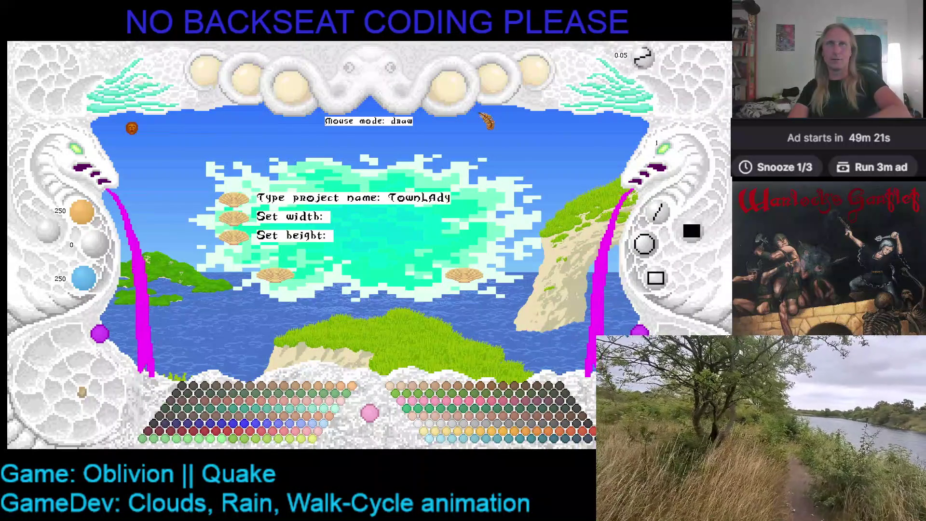
key("BackSpace")
type("dyWCf")
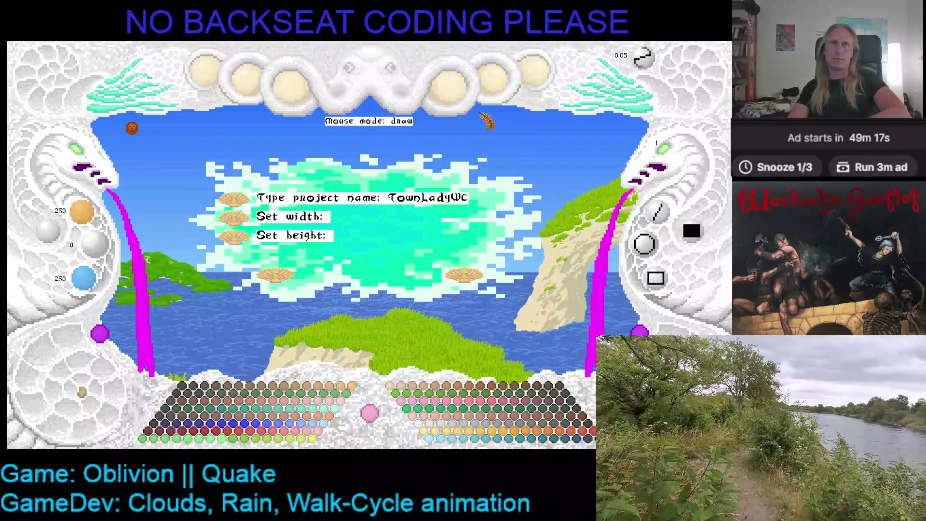
type("L3")
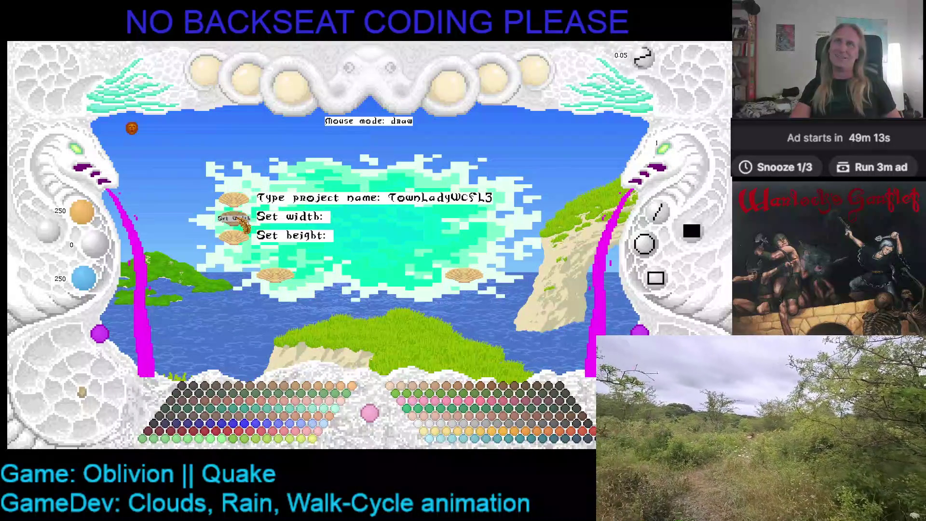
left_click(239, 225)
type("100")
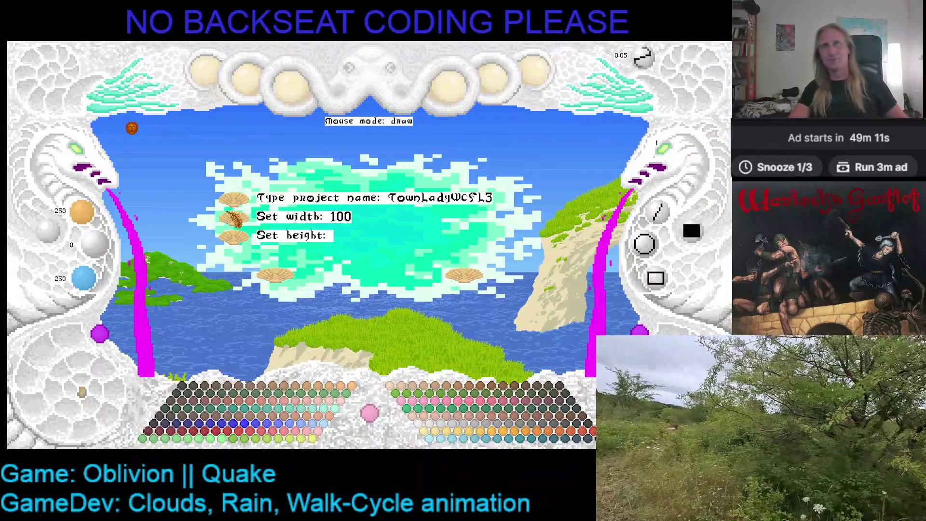
left_click(234, 235)
type("150")
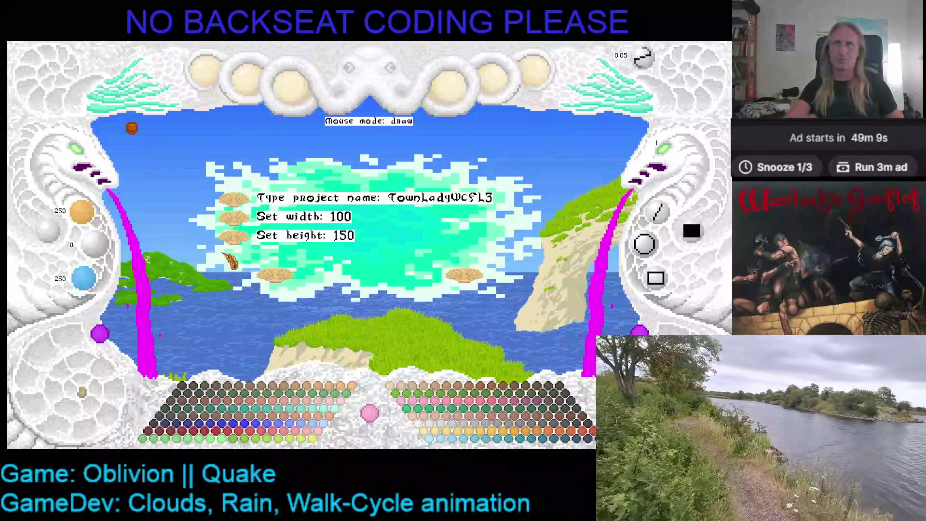
left_click(277, 286)
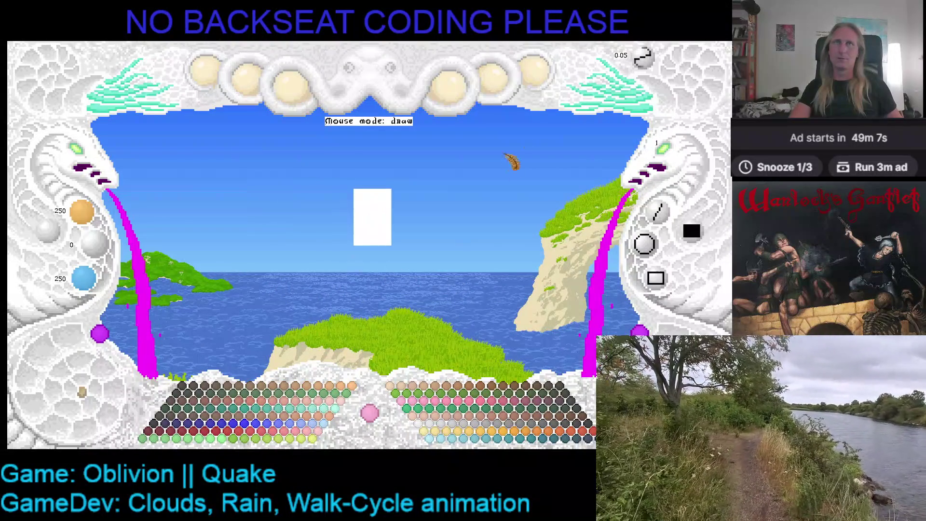
Load TownLadyWCSL1 as an additional project and start moving it toward the canvas
left_click(536, 85)
left_click(534, 204)
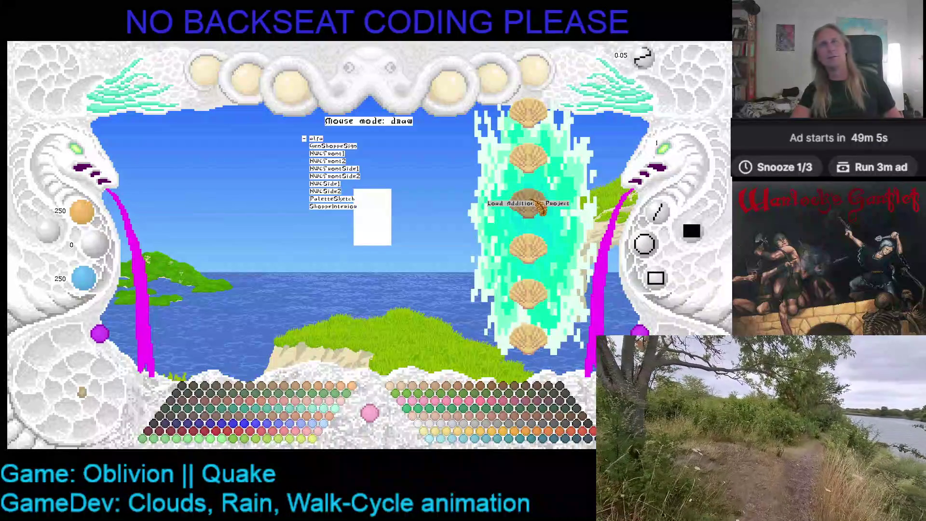
scroll(535, 204, "down", 2)
scroll(535, 204, "down", 3)
scroll(536, 204, "up", 1)
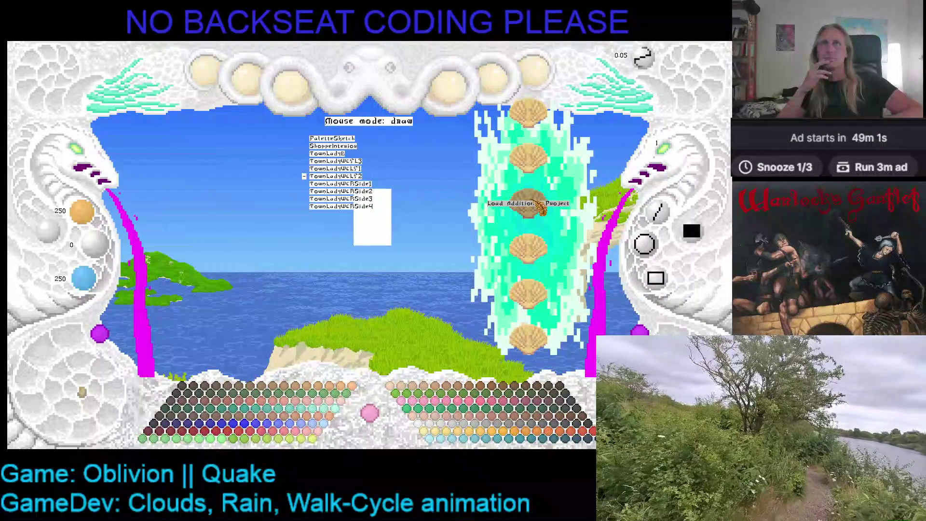
scroll(535, 204, "up", 1)
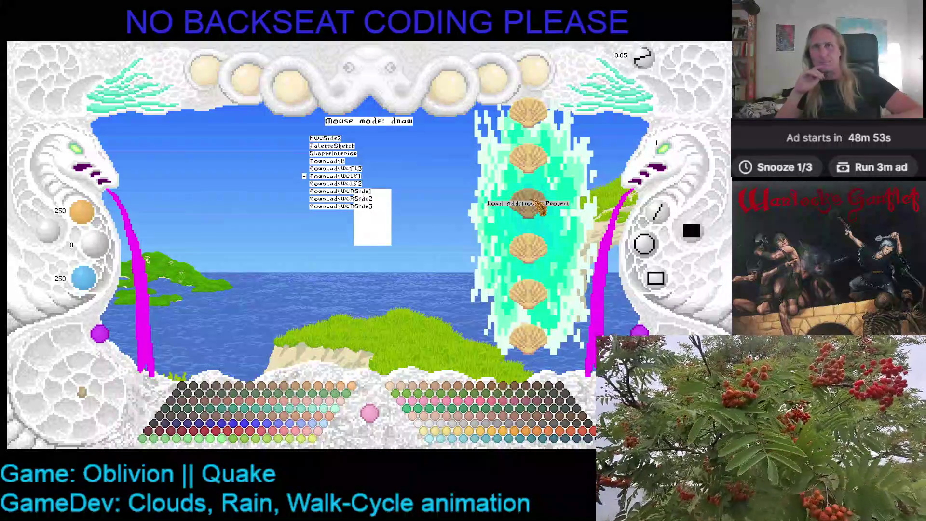
key("Return")
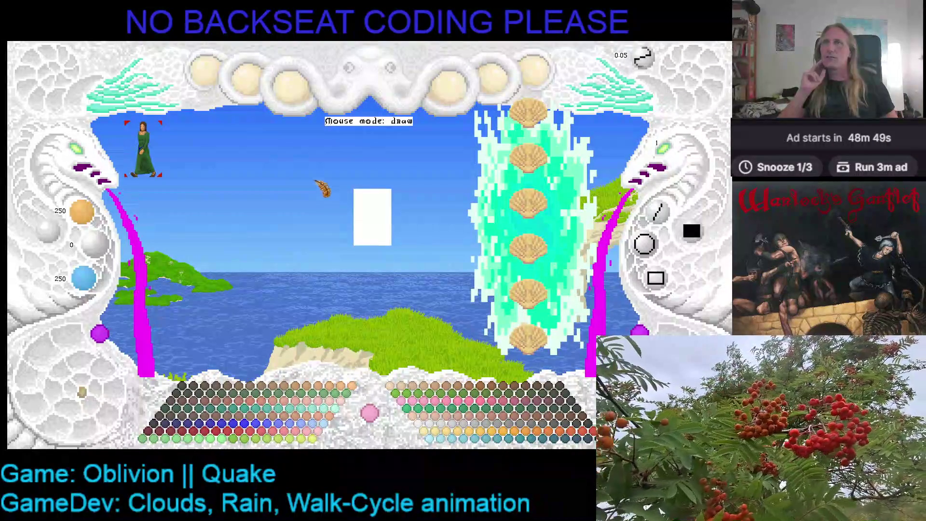
left_click(223, 179)
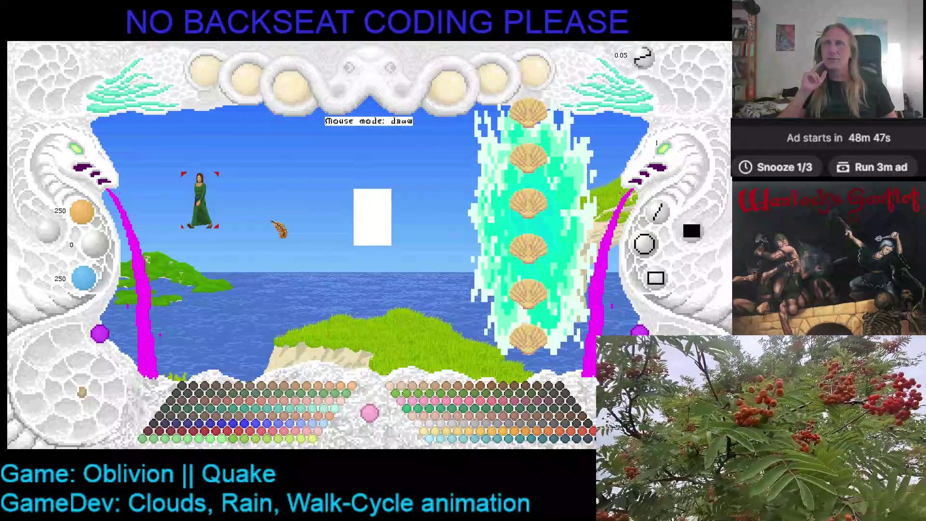
Place the reference lady to the right, zoom the canvas on her and show F1 function labels
left_click(287, 168)
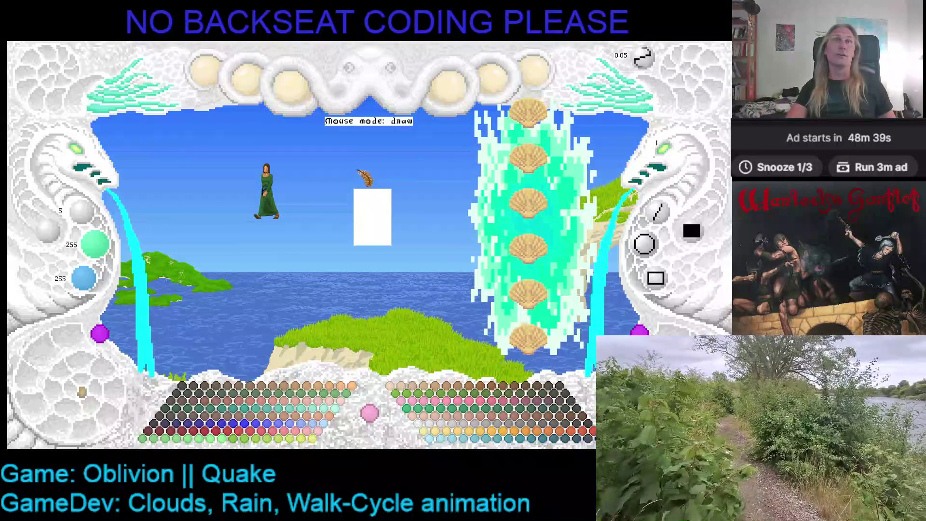
left_click(535, 75)
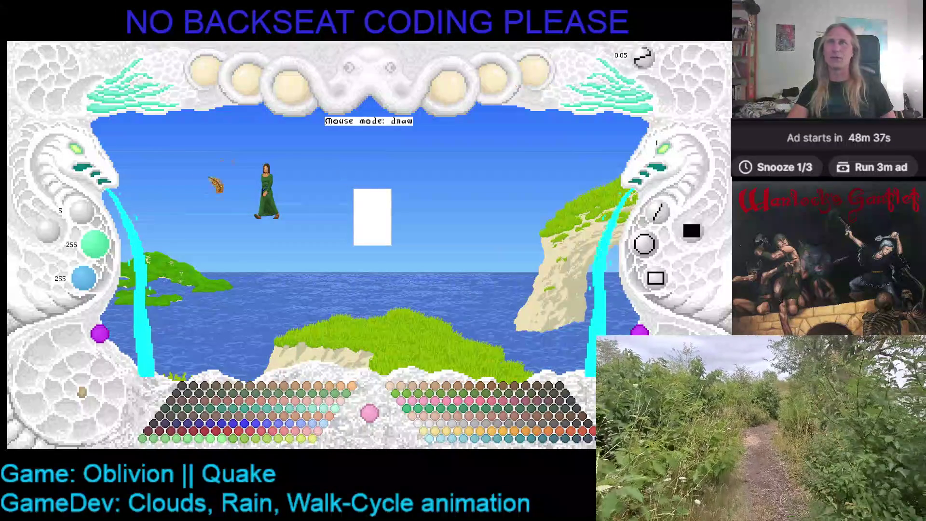
left_click(83, 150)
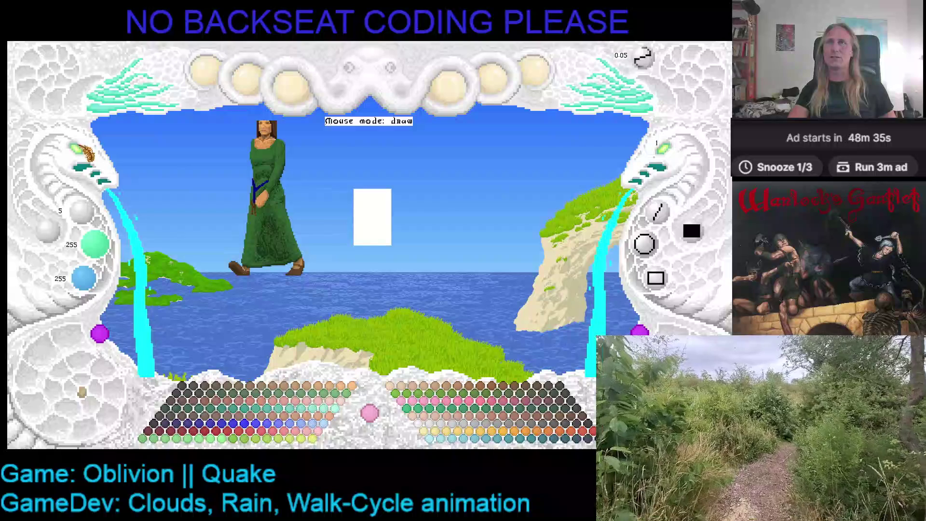
key("F1")
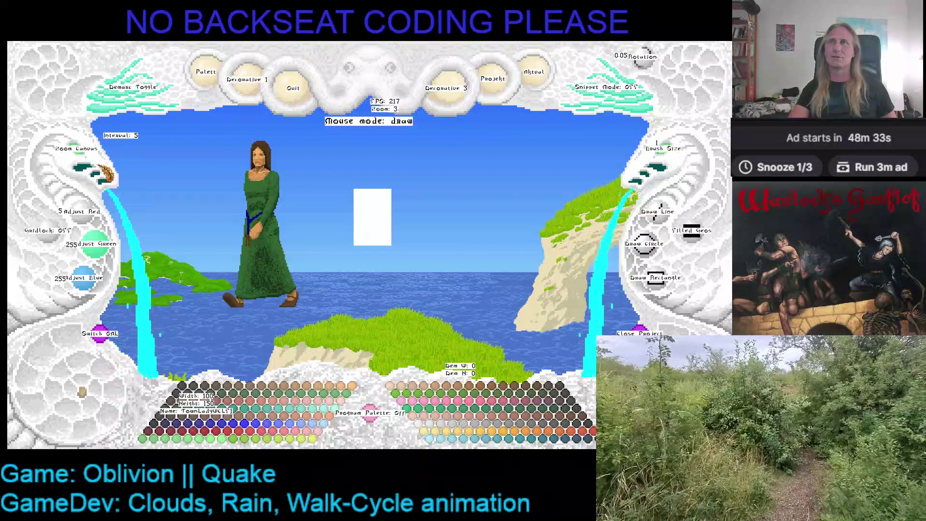
Demark a 99 by 150 region on the reference and move the lady to the right
left_click(131, 88)
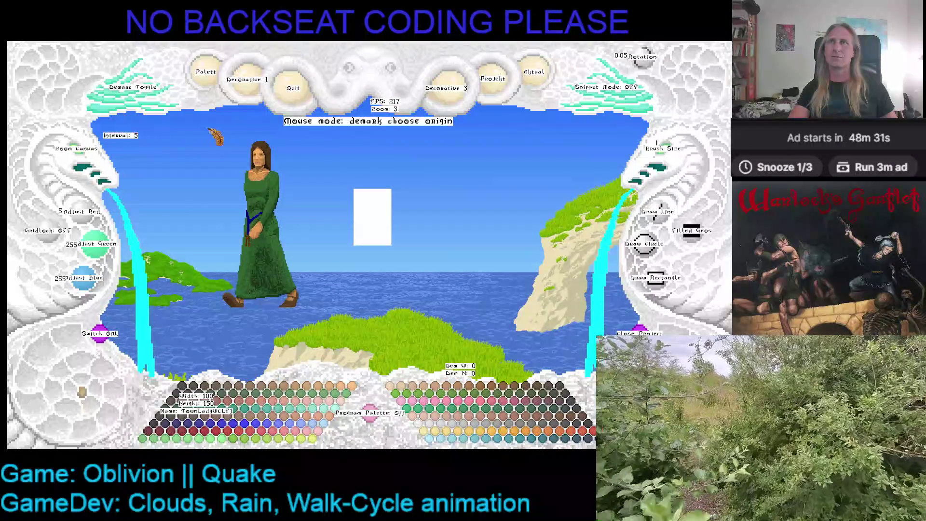
left_click(205, 138)
left_click(372, 309)
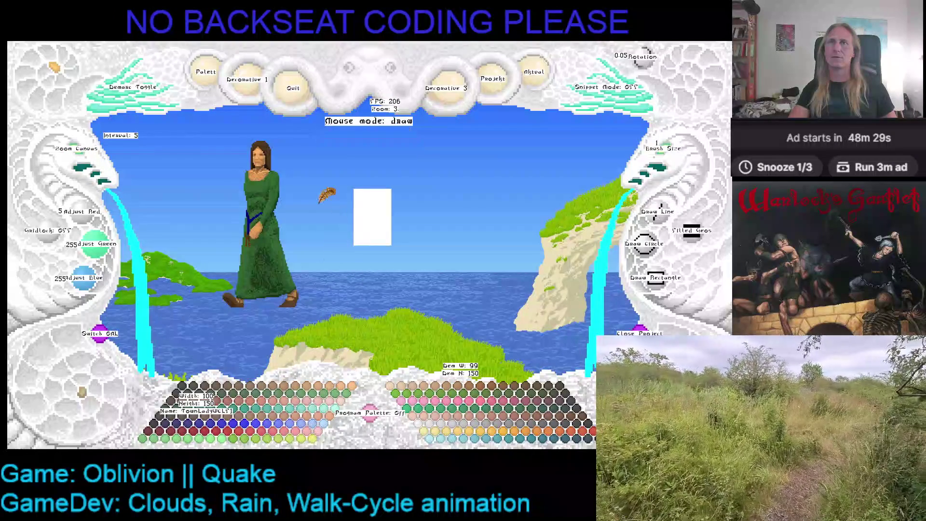
key("Right")
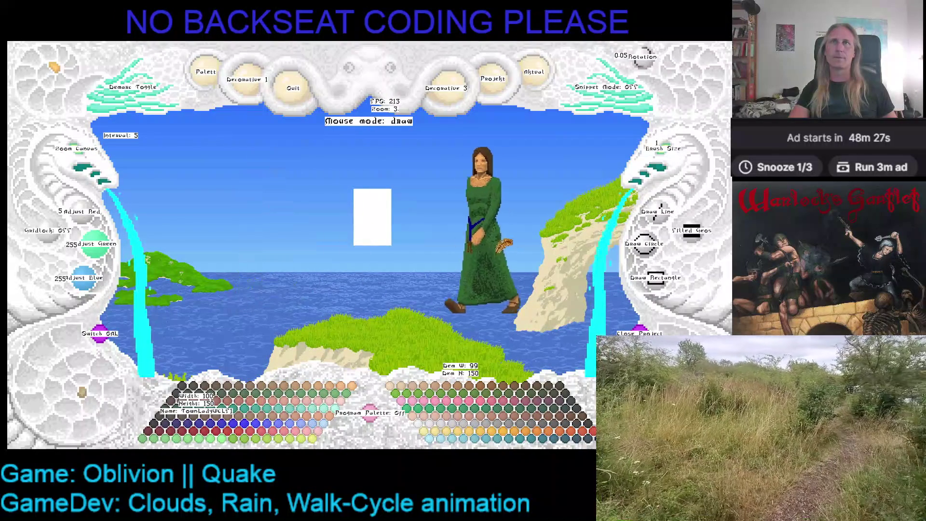
scroll(389, 265, "down", 2)
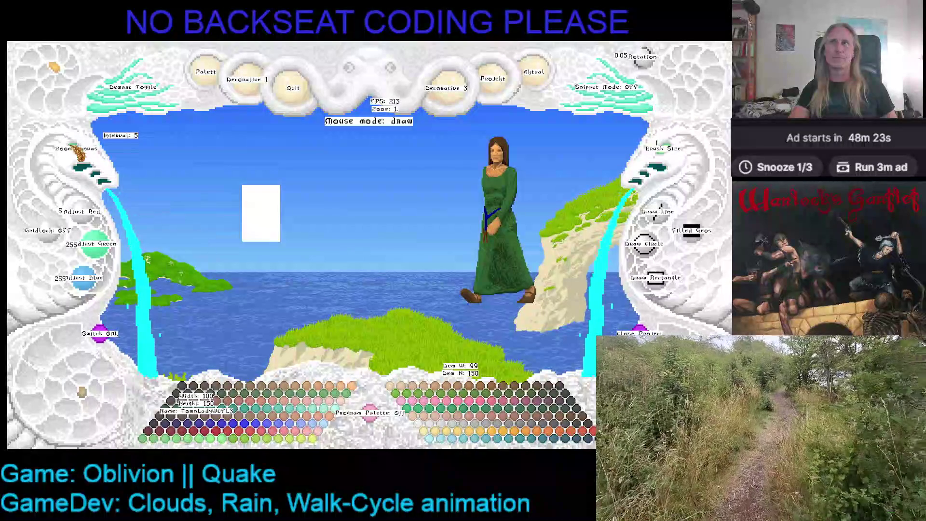
scroll(83, 152, "up", 1)
scroll(83, 152, "up", 1)
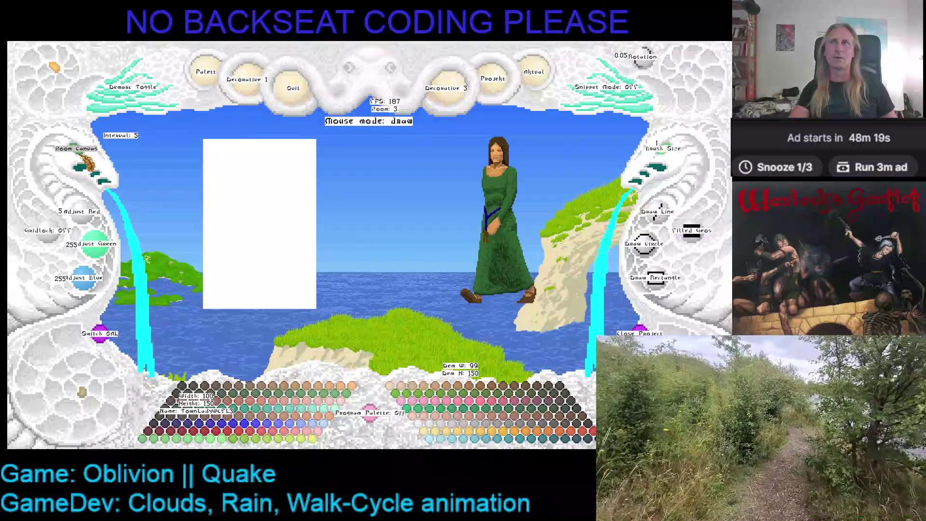
scroll(86, 161, "down", 1)
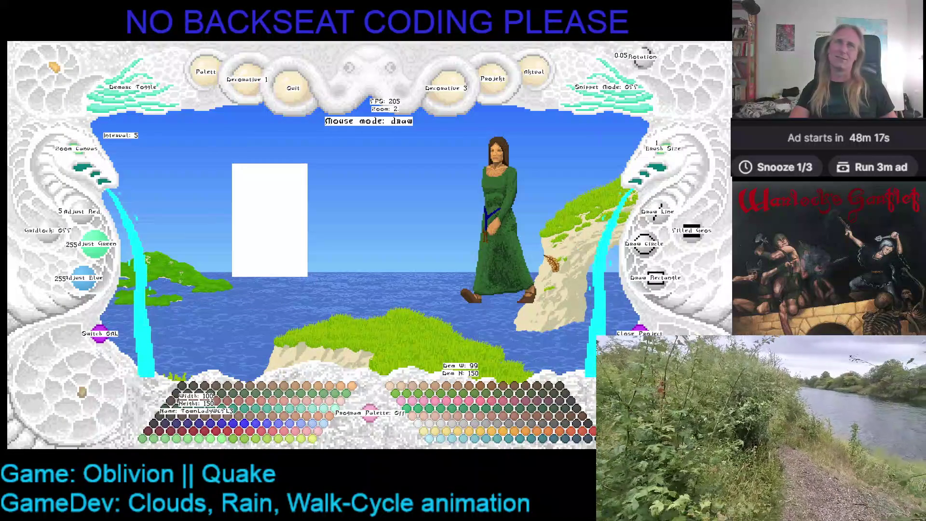
scroll(146, 258, "up", 1)
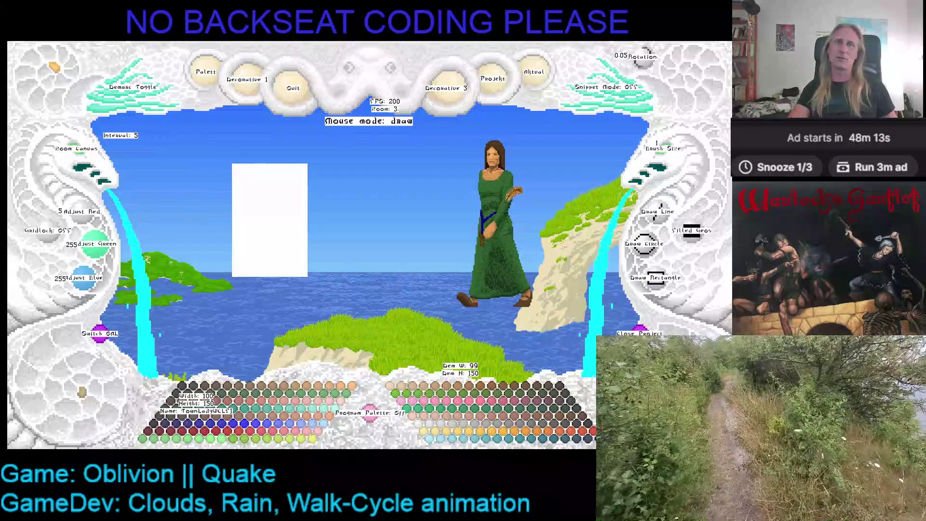
Choose bright pink as the painting colour, checking the black secondary with 0 and 1
left_click(437, 406)
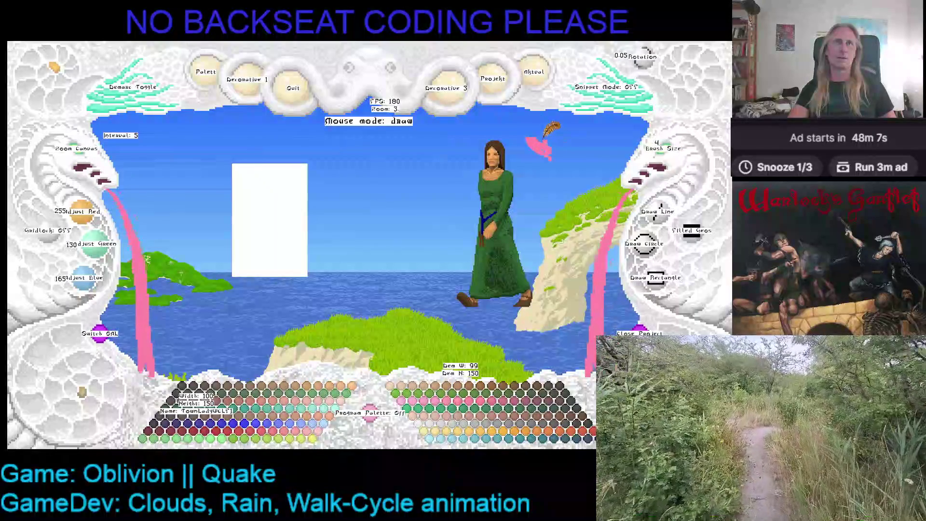
key("0")
key("1")
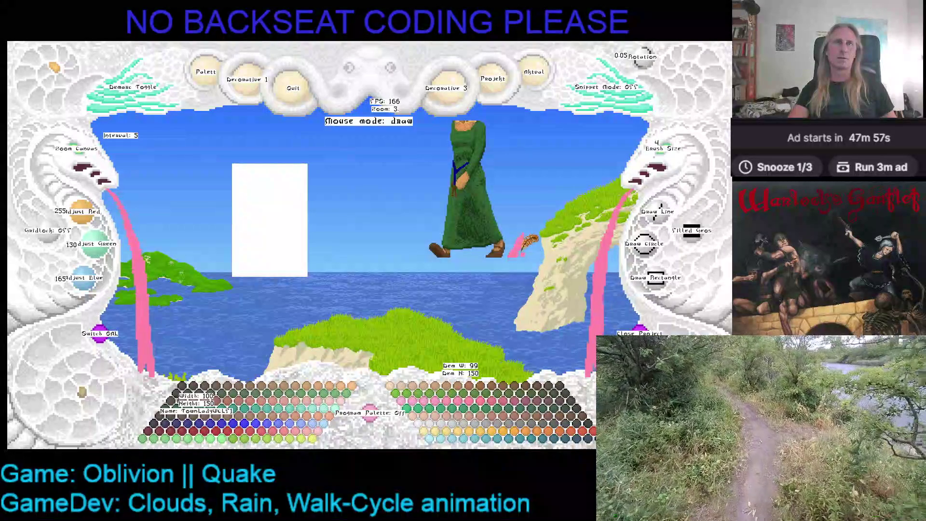
Test a pink stroke and background flood-fill, then undo the fill
left_click_drag(422, 245, 431, 254)
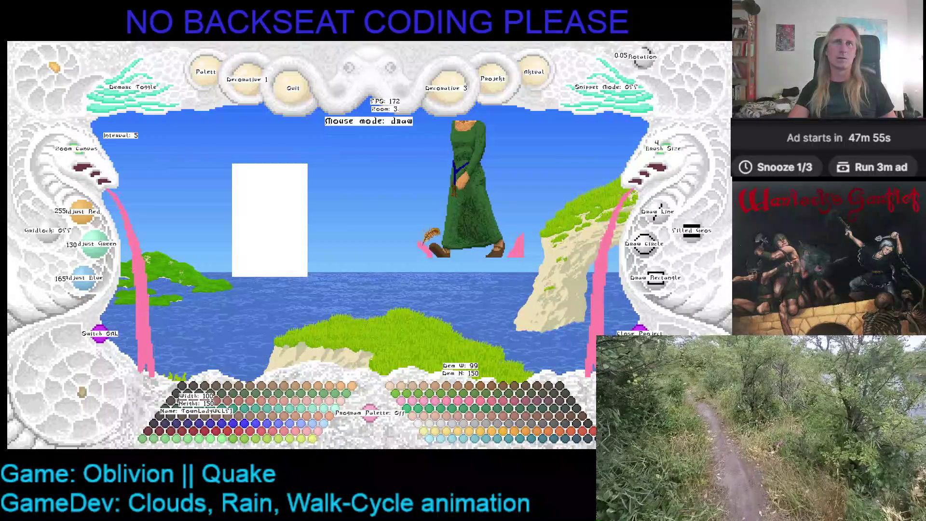
left_click(430, 242)
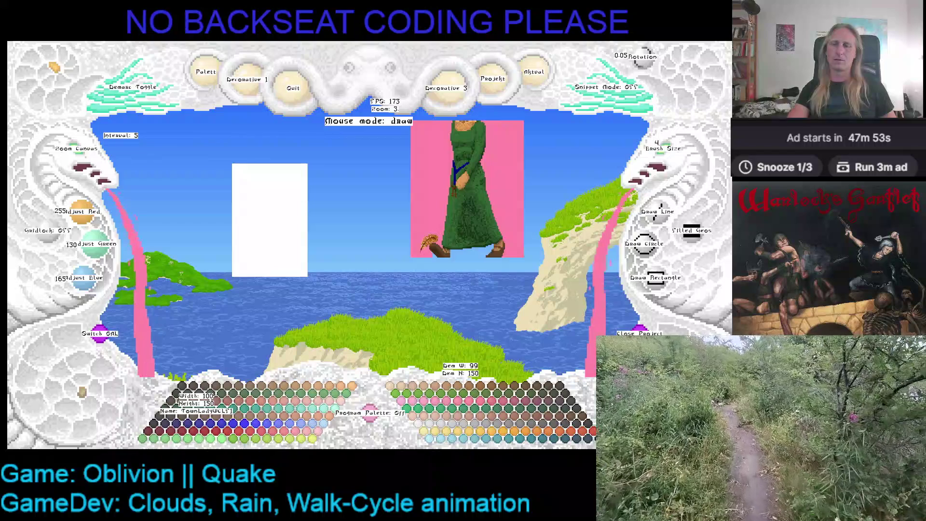
key("ctrl+z")
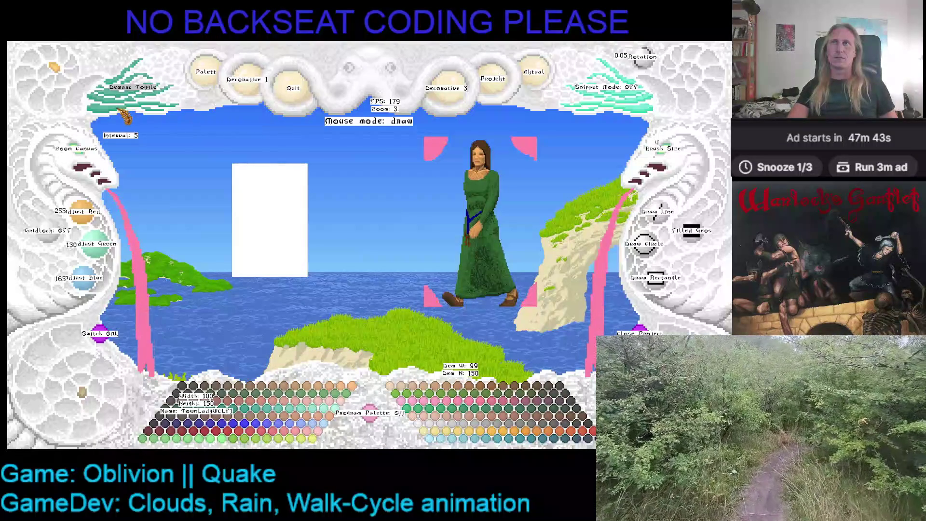
Demark origin and end around the lady to copy her as a 100 by 150 snippet, leaving paste mode
left_click(125, 116)
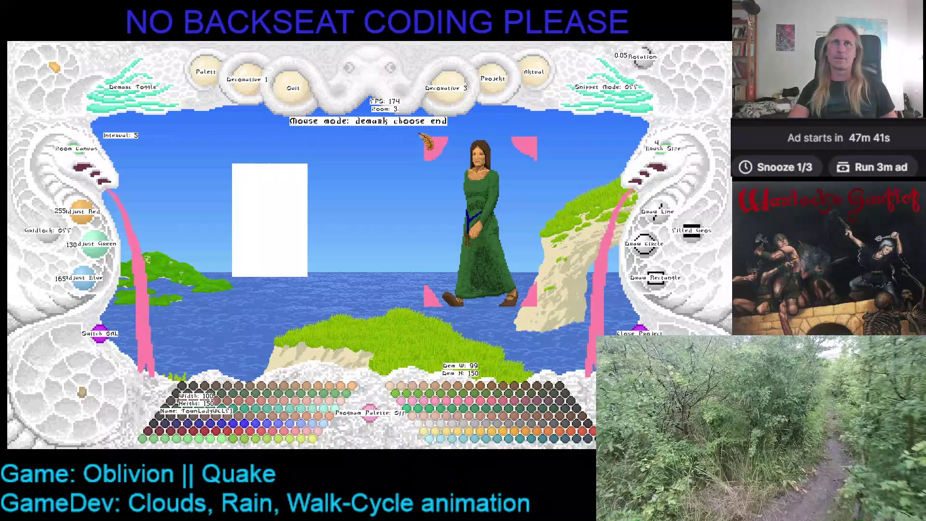
left_click(429, 143)
key("Escape")
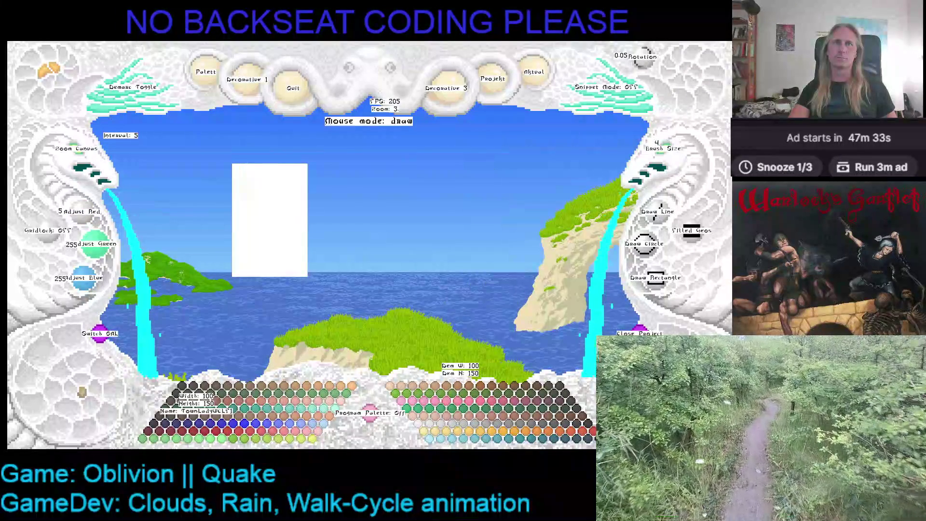
Paste the copied lady beside the original, zoom the canvas to 4 and nudge her right
key("ctrl+v")
scroll(269, 221, "up", 1)
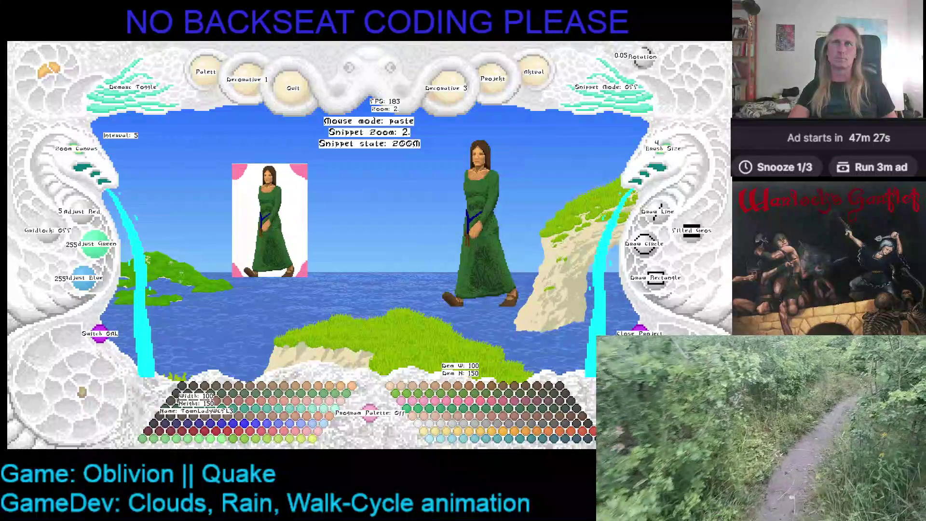
right_click(399, 208)
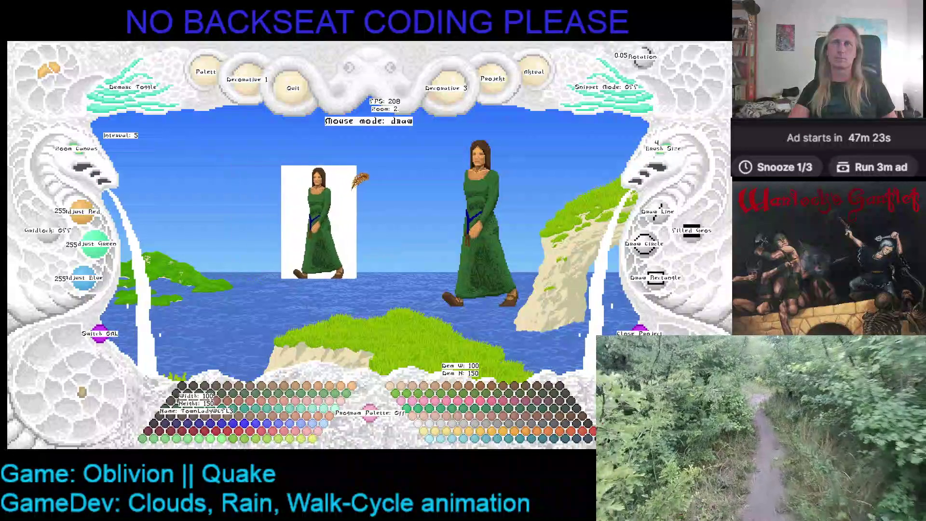
left_click(100, 160)
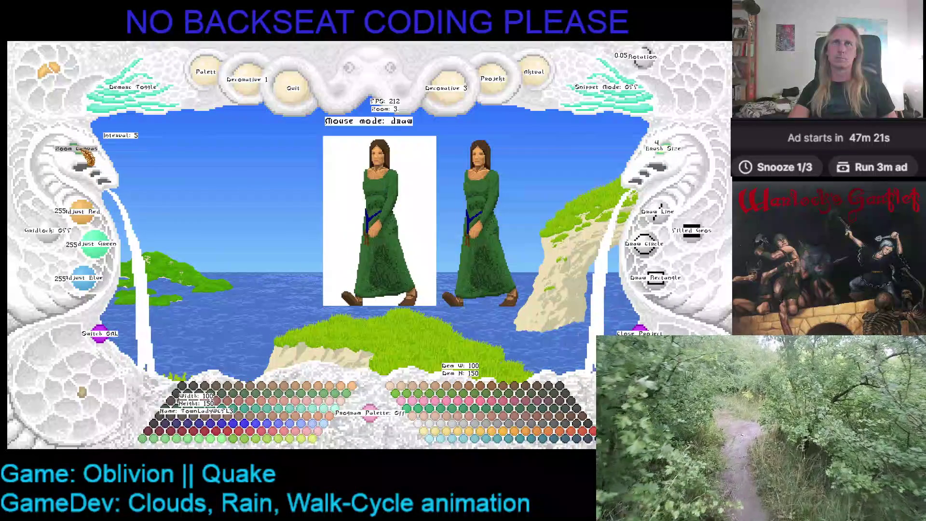
scroll(325, 246, "down", 1)
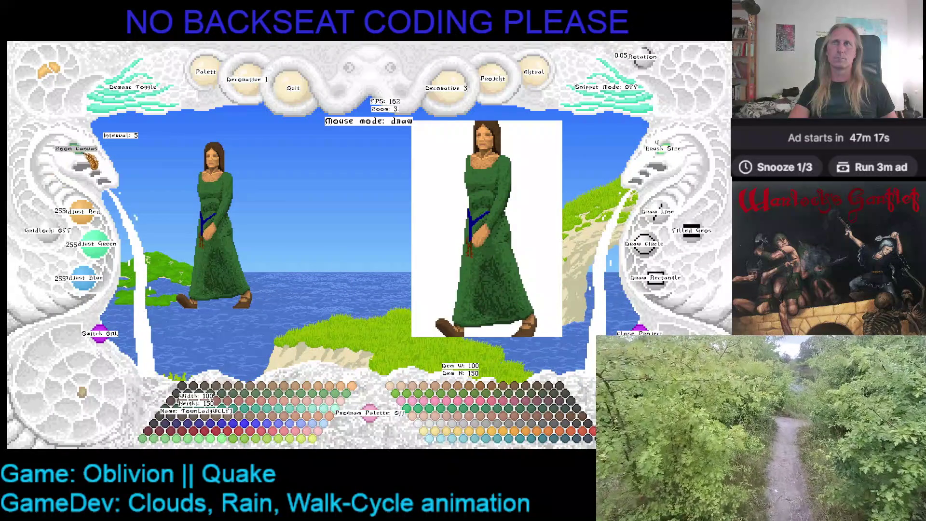
left_click(89, 157)
left_click_drag(162, 175, 181, 173)
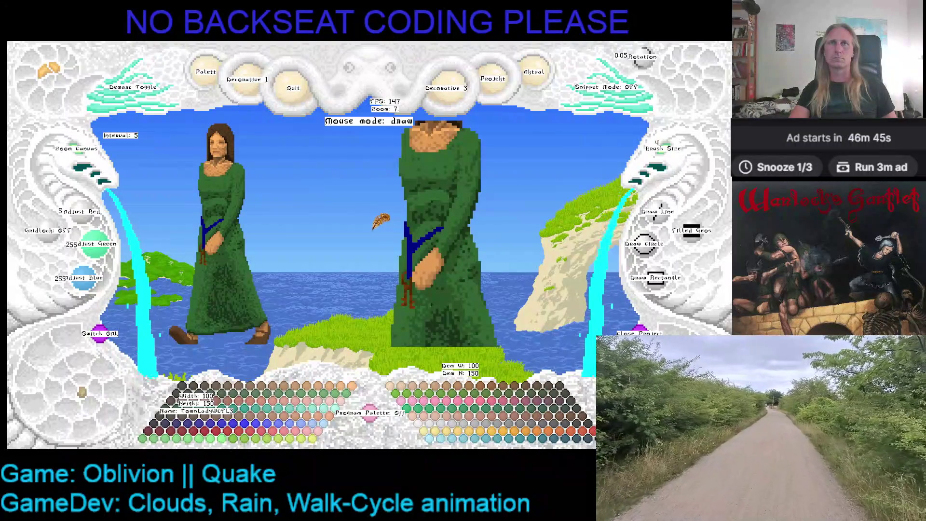
Pan the zoomed lady from feet back to head and hand, then open the project list
left_click_drag(376, 221, 433, 153)
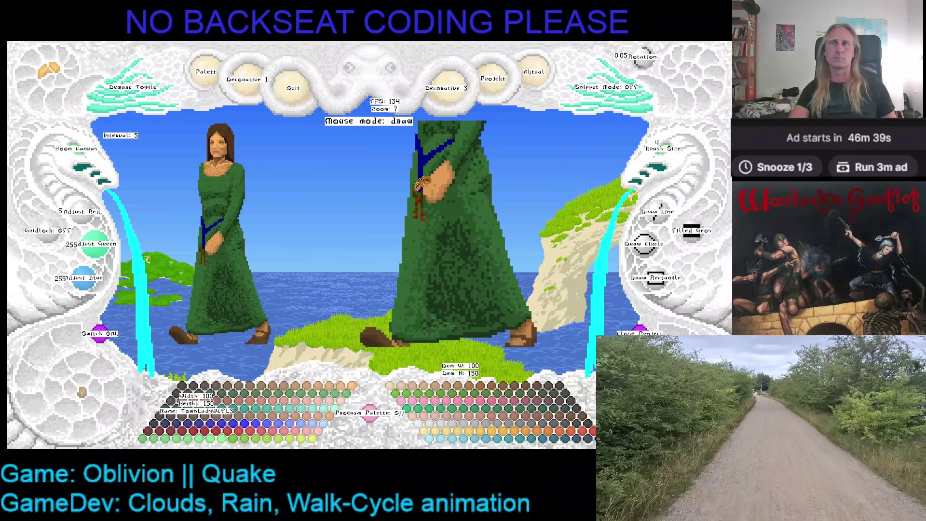
mouse_move(438, 198)
left_mouse_down()
mouse_move(480, 239)
mouse_move(507, 208)
mouse_move(484, 211)
left_mouse_up()
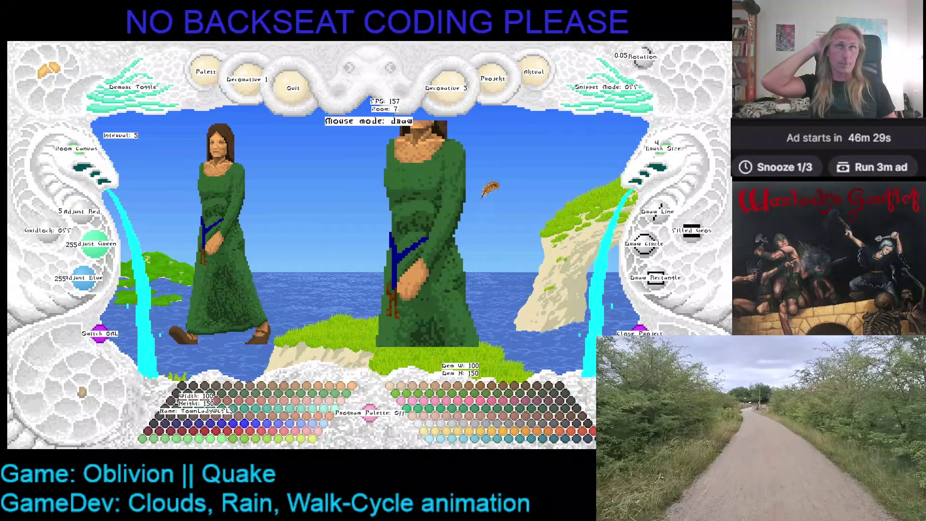
left_click(537, 74)
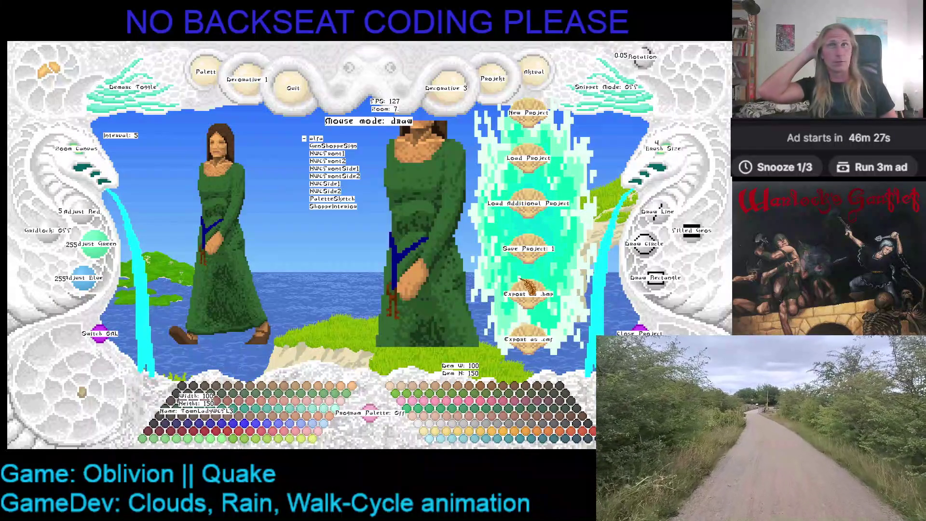
scroll(527, 286, "down", 5)
scroll(526, 285, "down", 3)
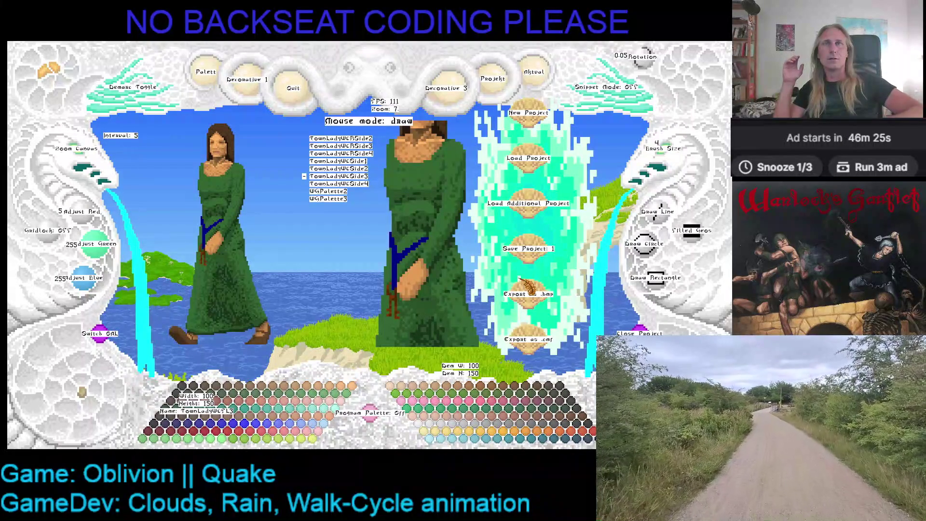
Load a TownLady walk-cycle frame from the project list and close the project options
left_click(526, 288)
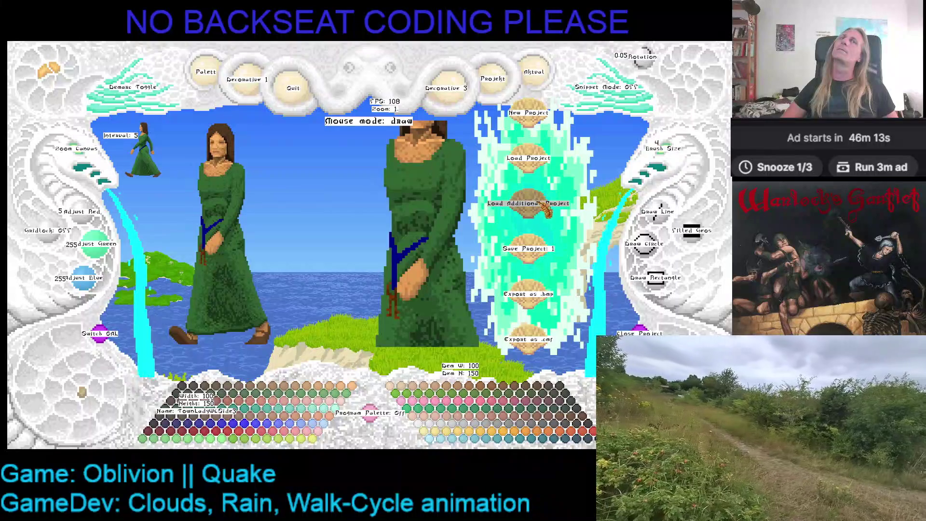
left_click(552, 80)
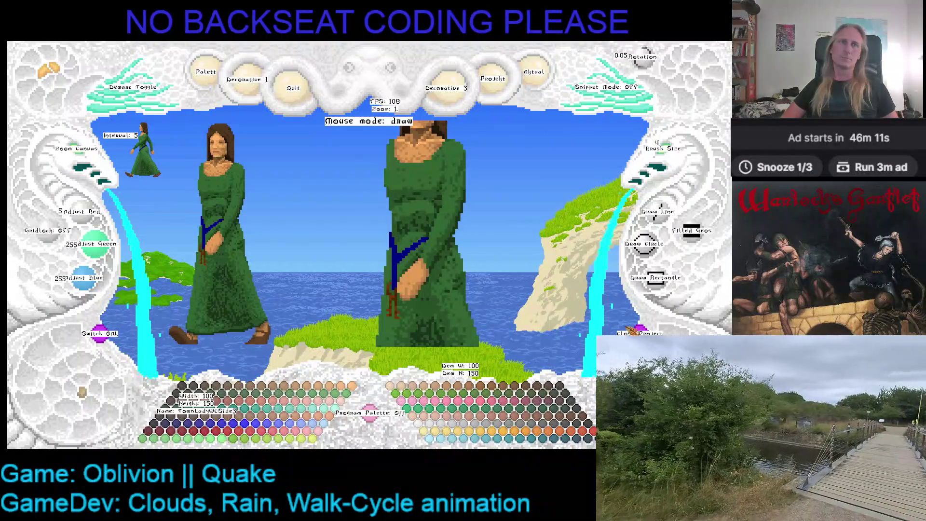
Load TownLadyWCSide1 from the project list and enlarge the striding sprite with Zoom Canvas
left_click(558, 78)
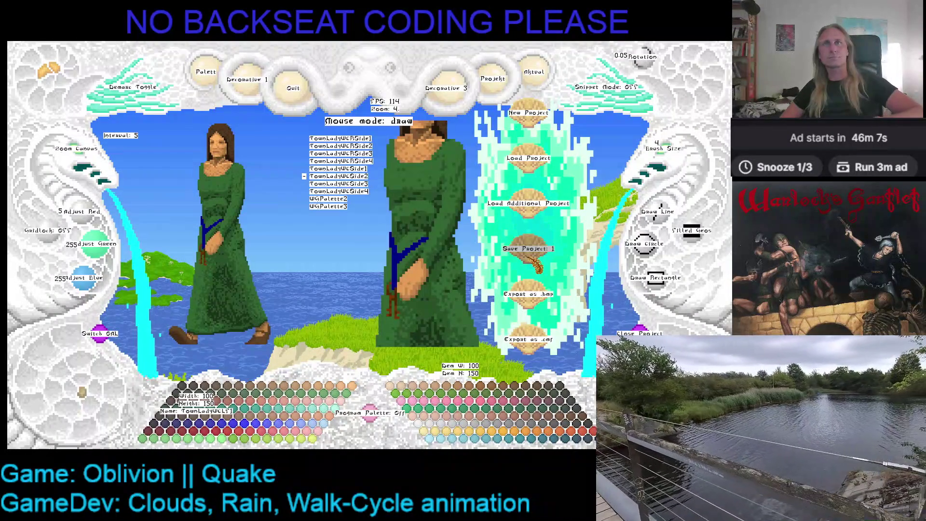
scroll(340, 172, "up", 1)
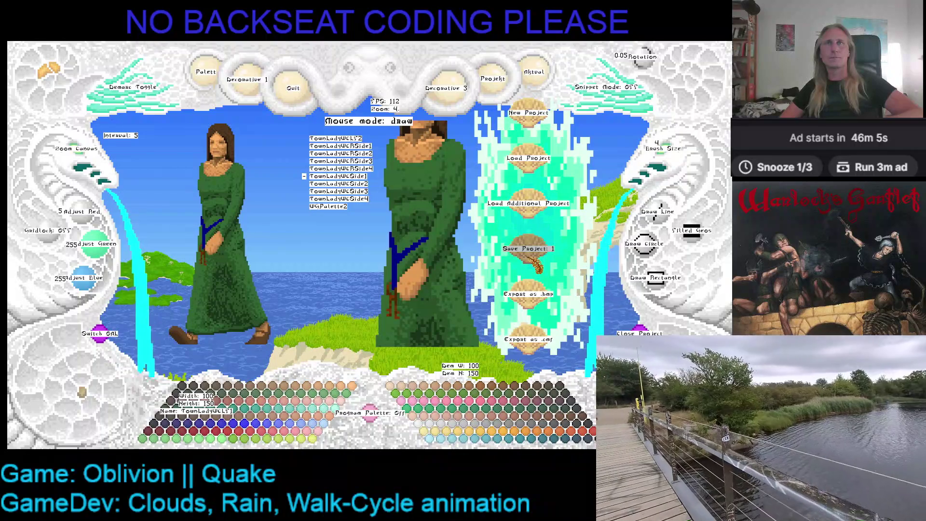
left_click(318, 176)
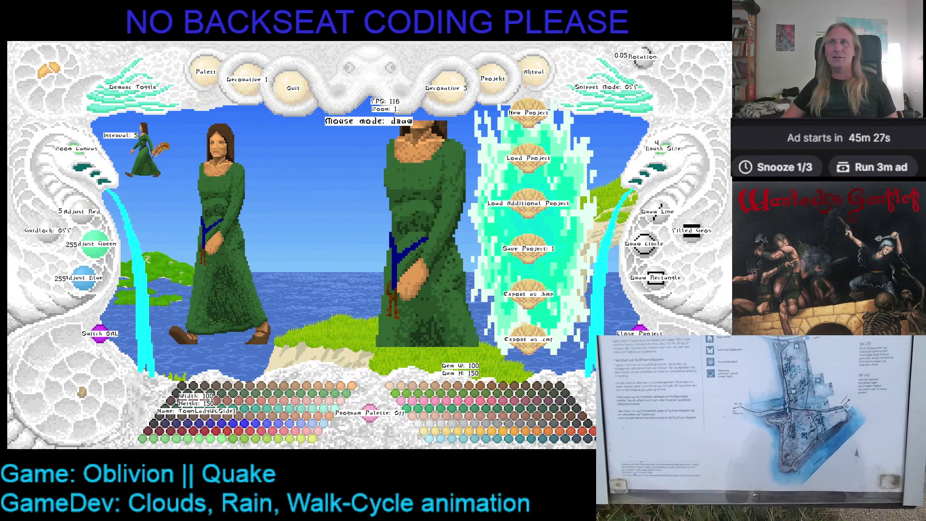
left_click(528, 80)
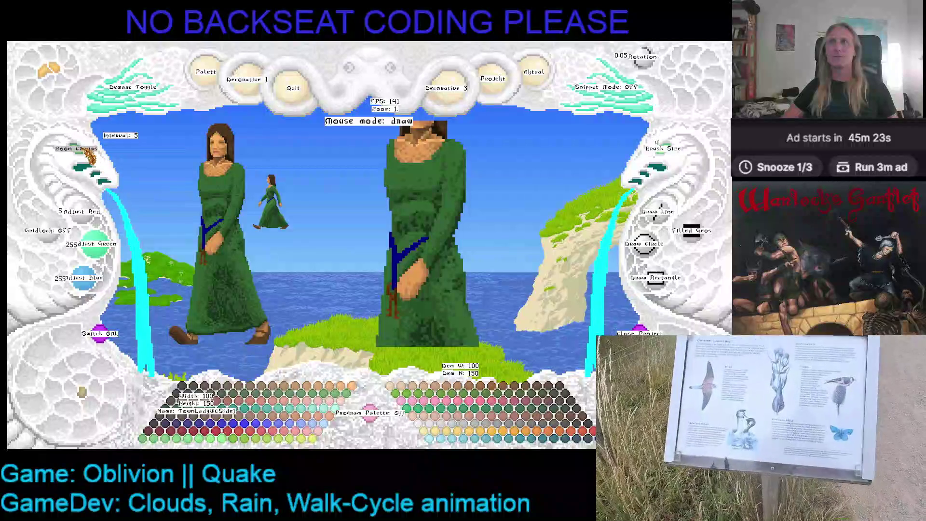
left_click(85, 149)
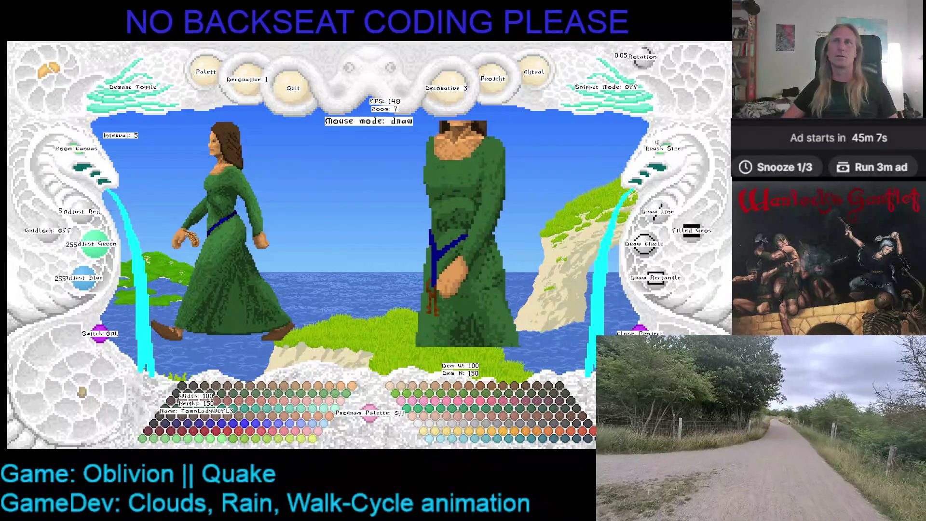
scroll(76, 148, "down", 4)
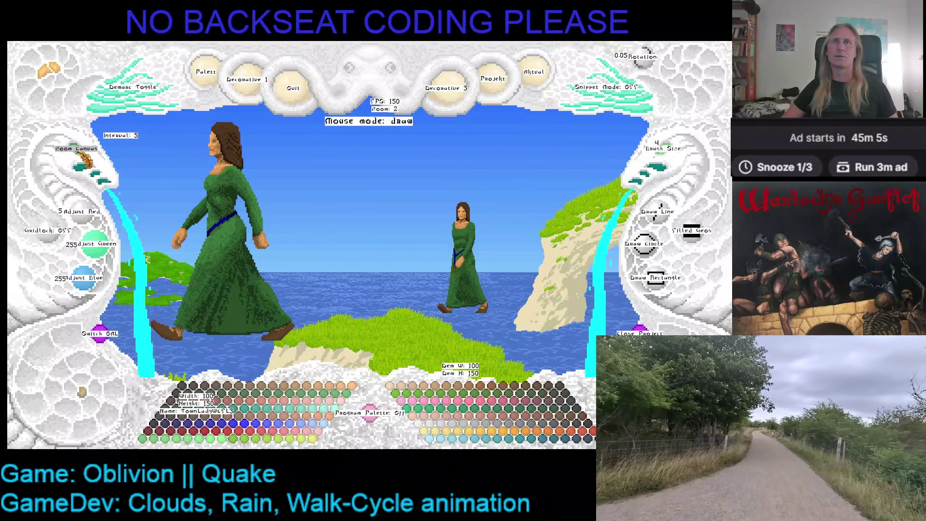
scroll(80, 153, "up", 2)
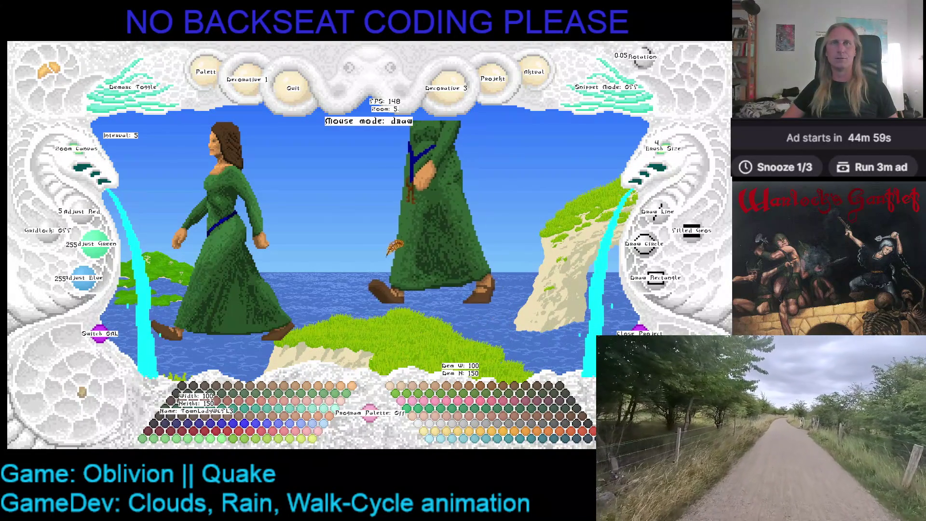
Lower the brush size to 2 and sample the sandal's brown as paint colour
left_click(672, 159)
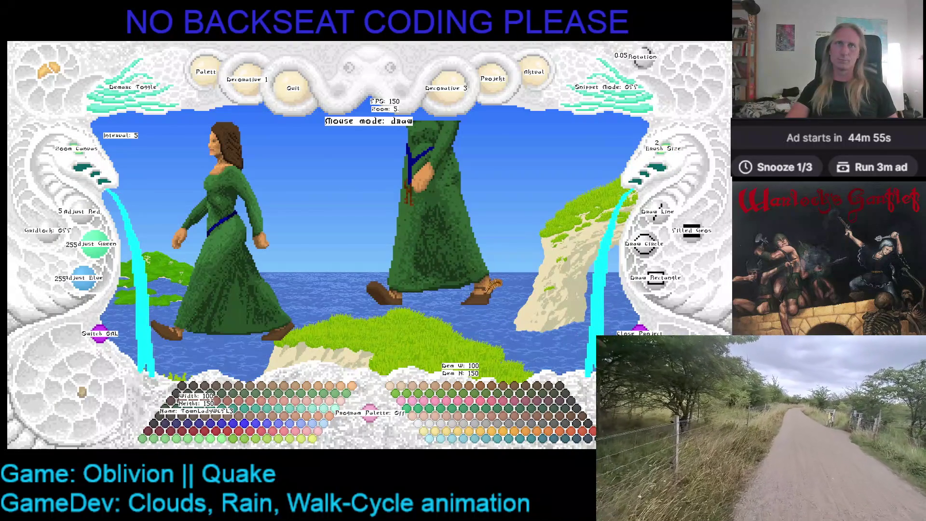
right_click(484, 266)
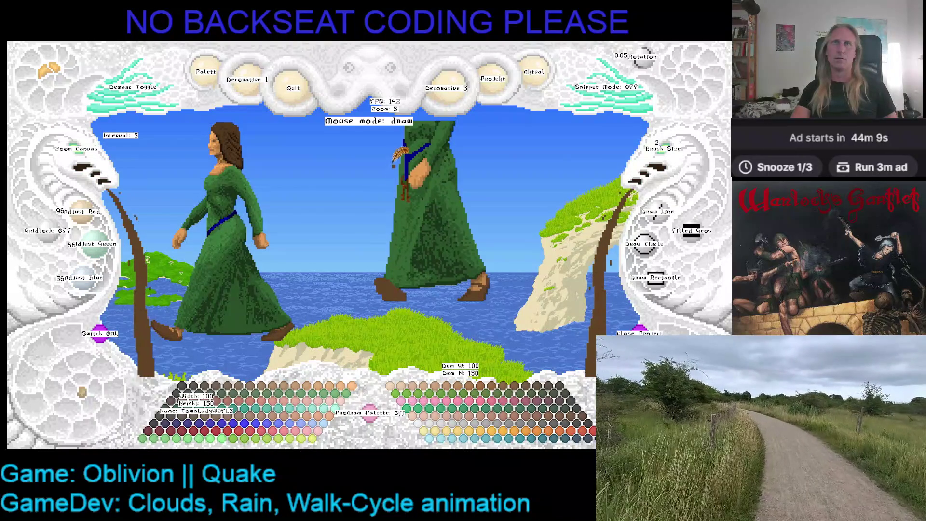
Paint the striding feet solid brown, clear the colour, and zoom to 10 on the lady
key("c")
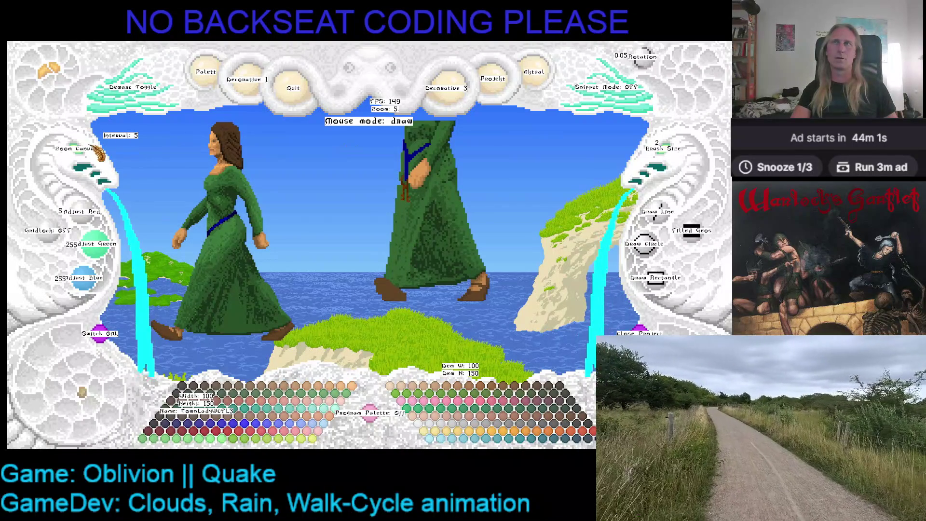
left_click(86, 149)
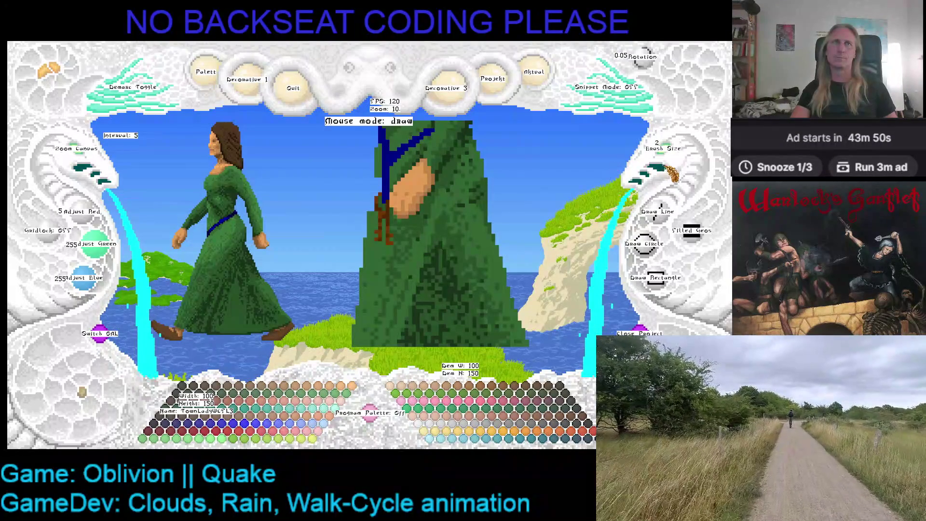
With the finest brush, sample robe greens and refine the lower robe hem across frames
left_click(671, 177)
right_click(384, 173)
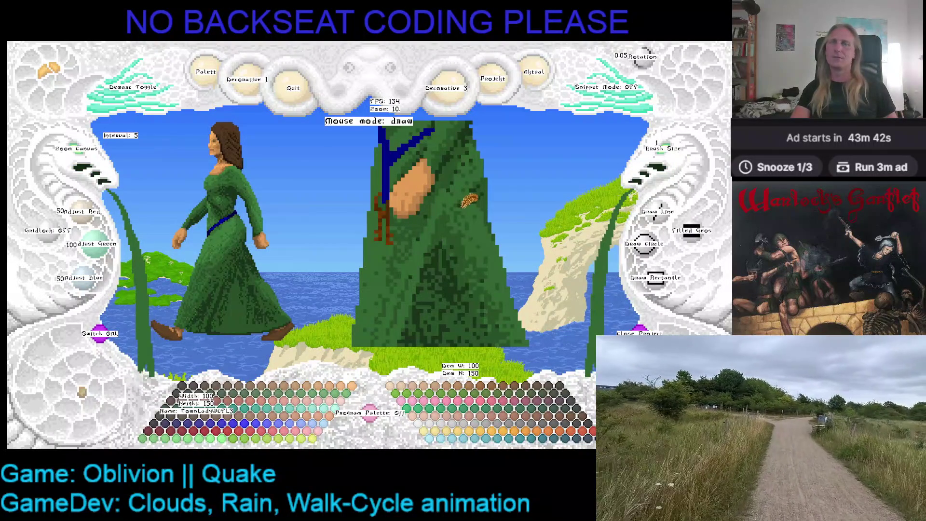
key("Right")
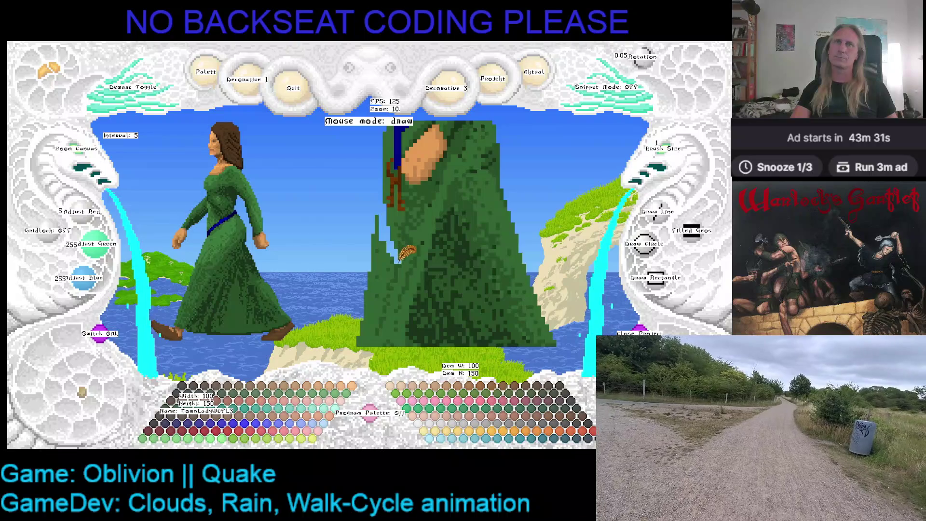
left_click_drag(405, 252, 487, 194)
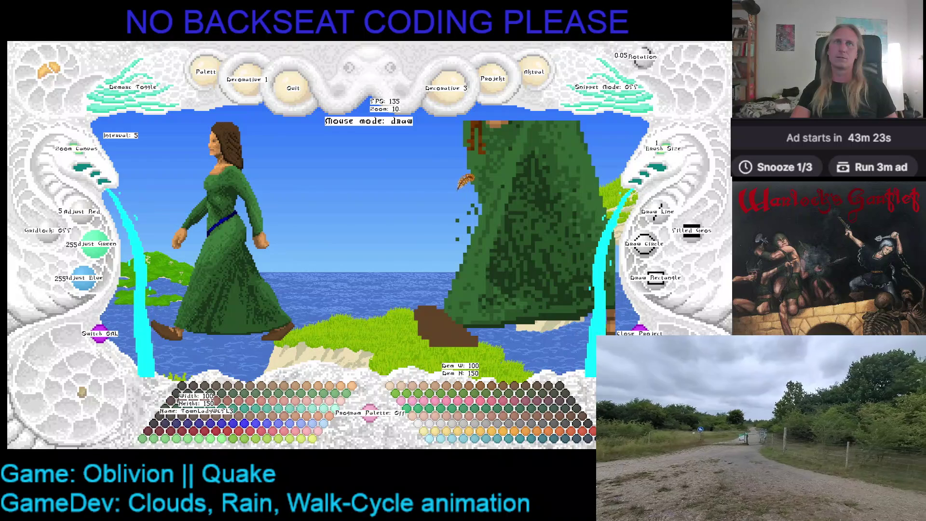
scroll(470, 187, "up", 1)
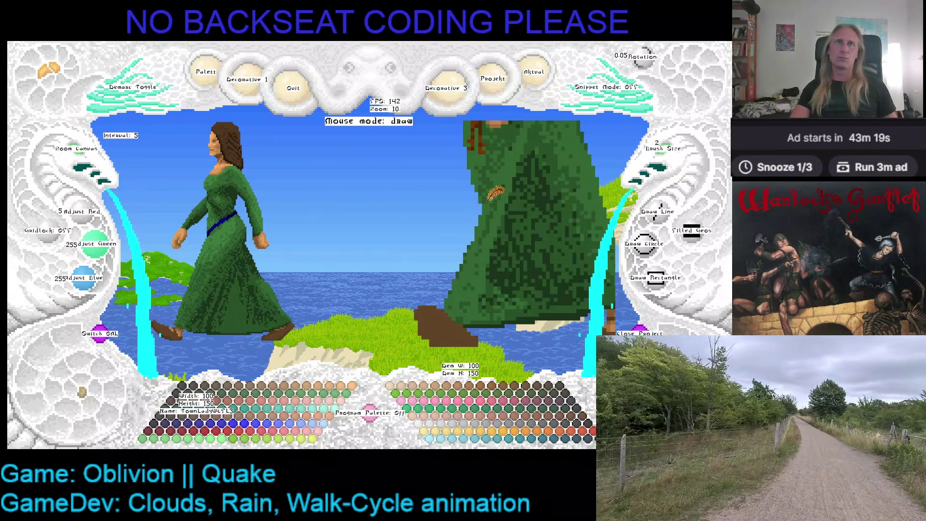
right_click(486, 208)
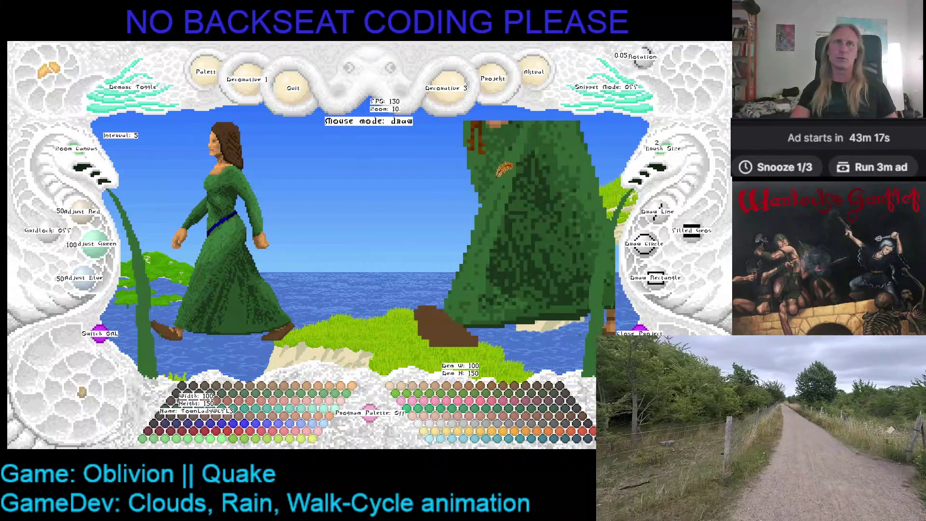
left_click_drag(502, 170, 463, 213)
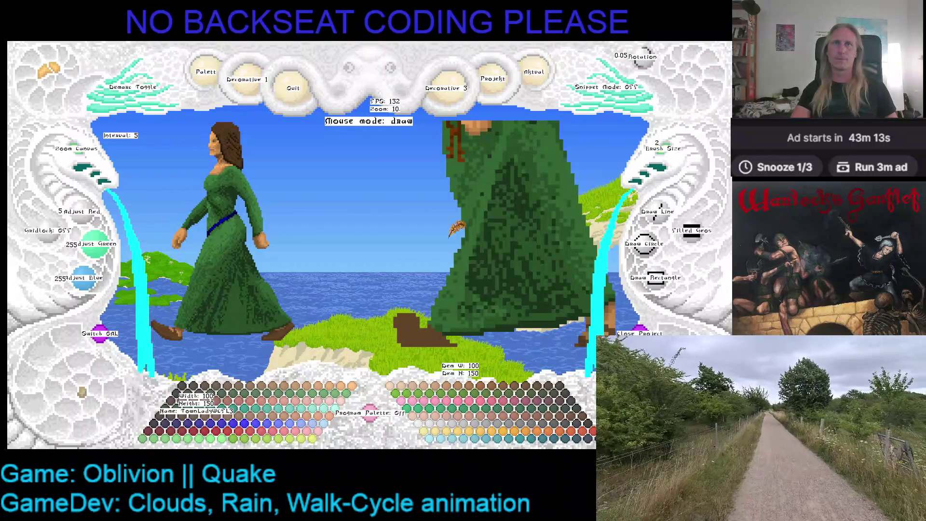
Sample shoe browns and paint the striding shoes, flipping between walk frames to compare
right_click(429, 317)
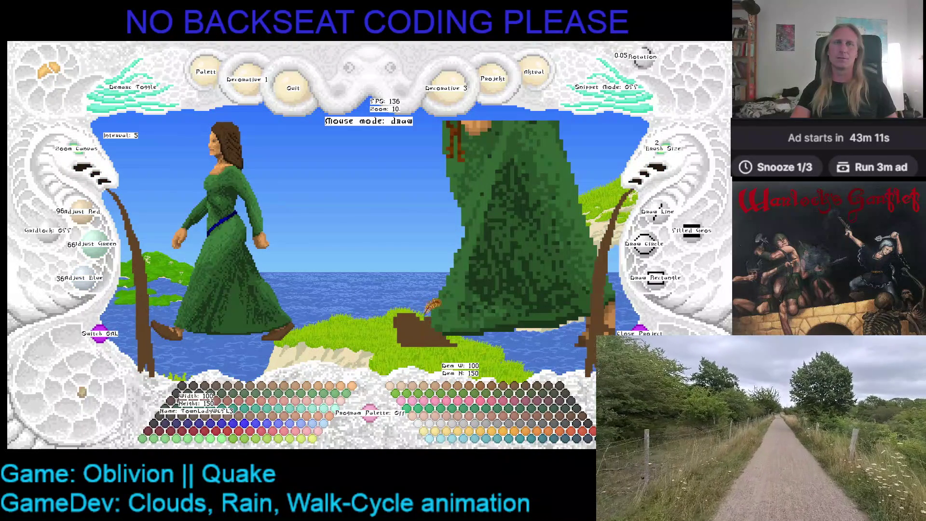
key("Right")
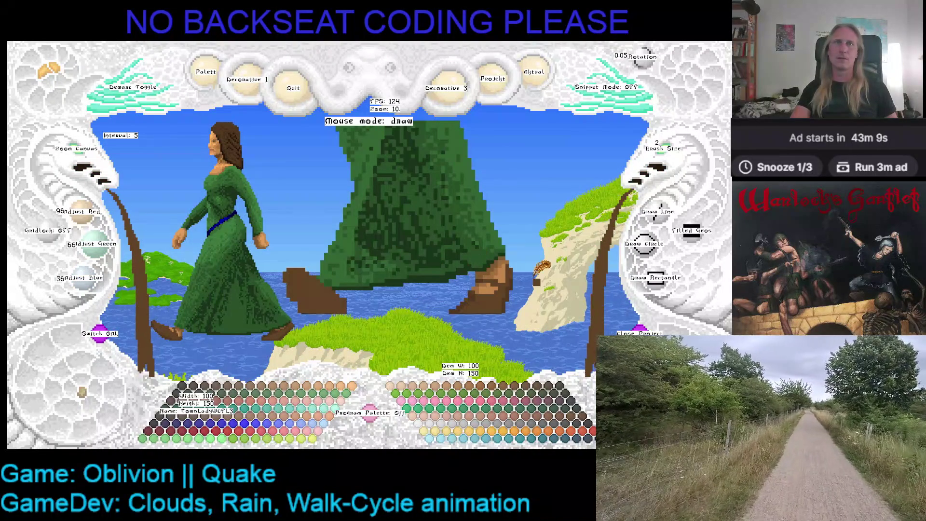
right_click(539, 272)
key("Right")
key("Right")
key("Right")
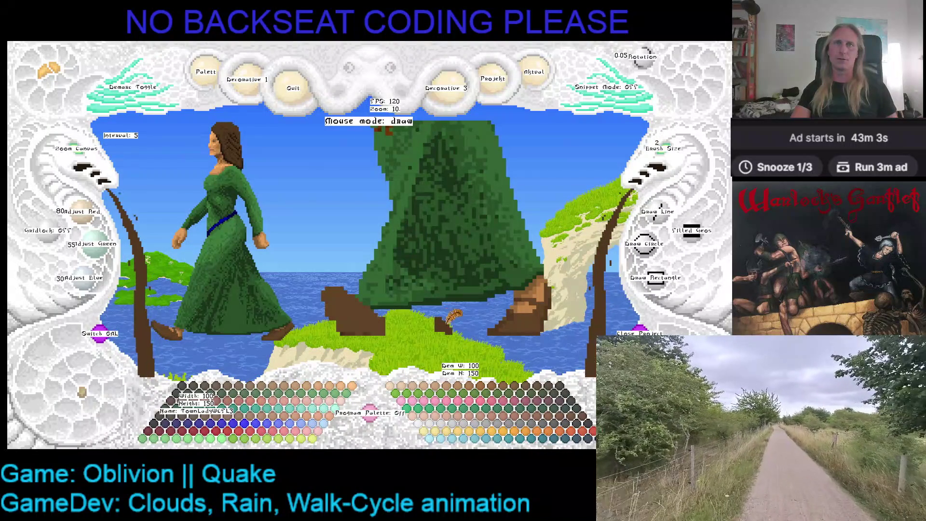
key("Right")
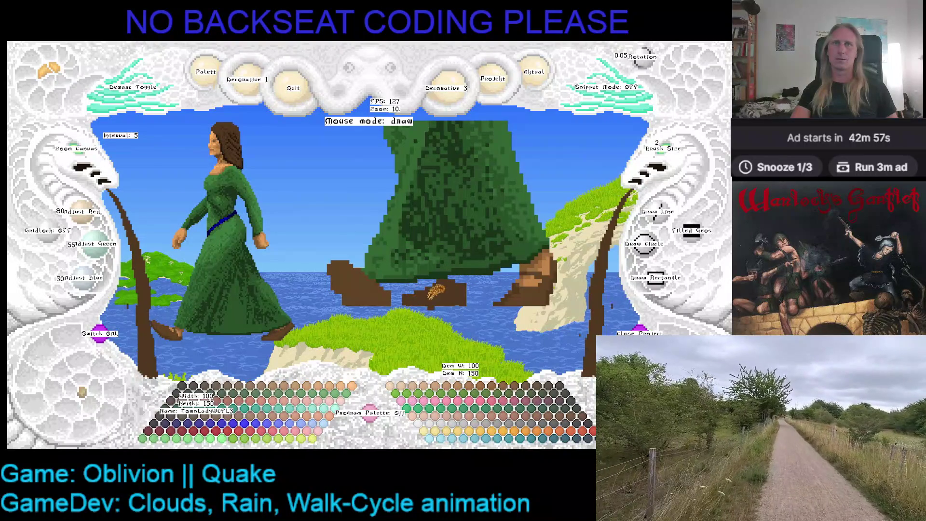
key("Right")
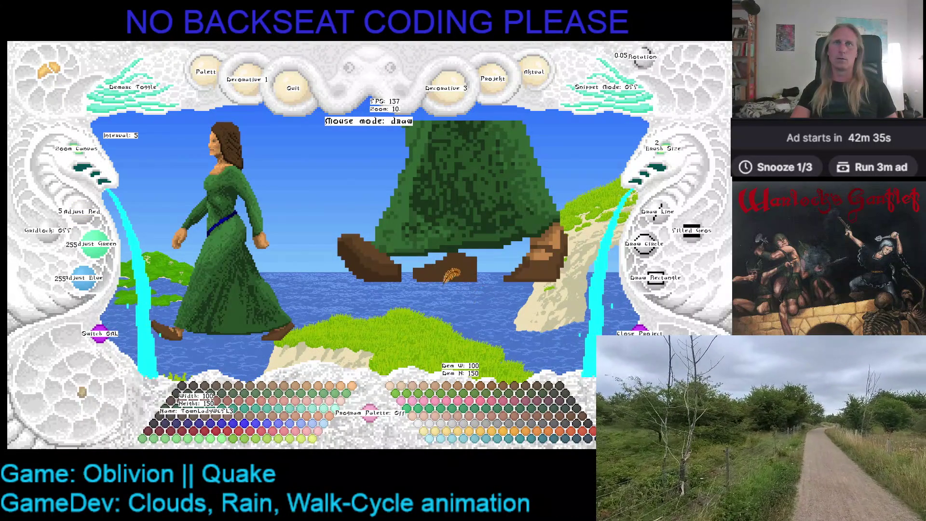
Shade the shoes with lighter brown and the hem with dark green, then save the frame
left_click(677, 161)
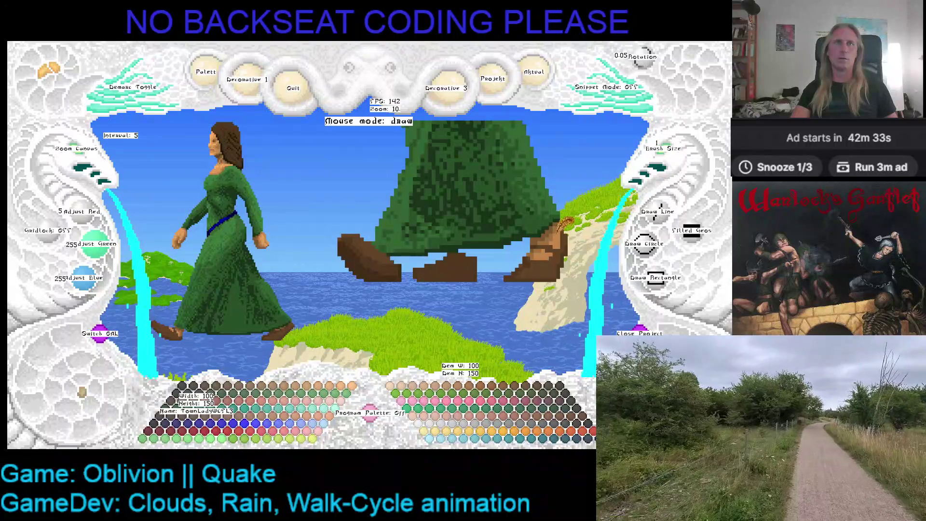
right_click(554, 228)
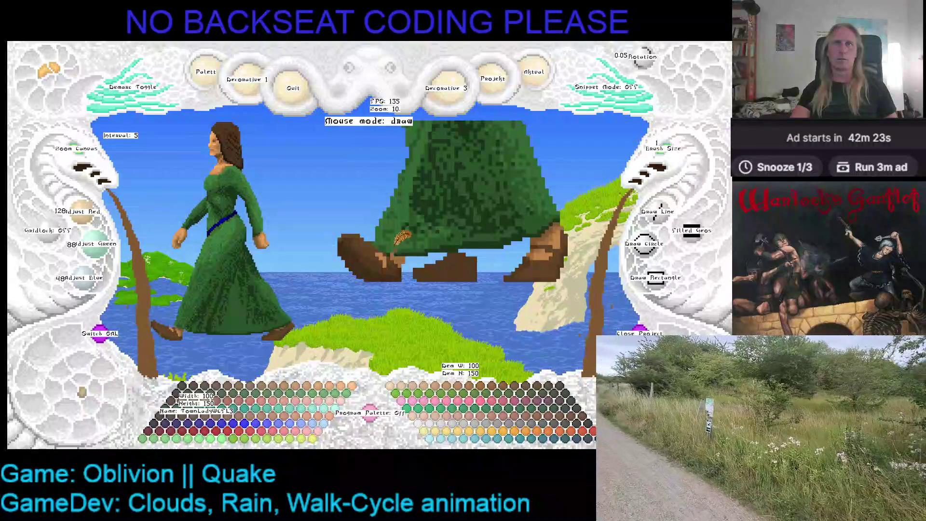
right_click(414, 243)
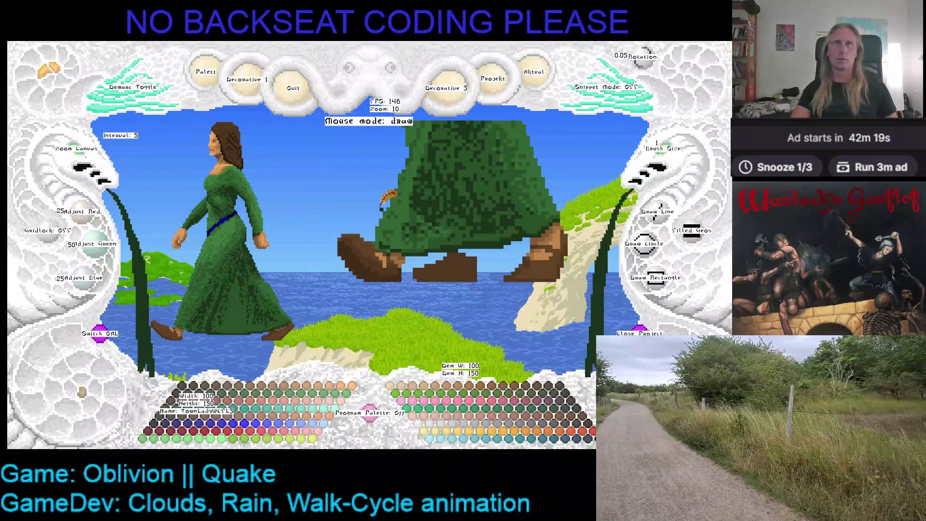
right_click(383, 230)
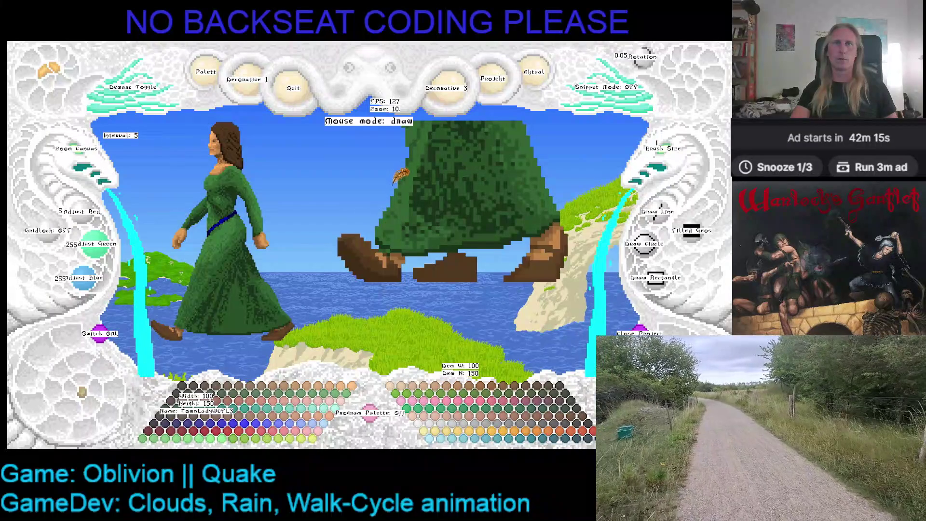
key("ctrl+s")
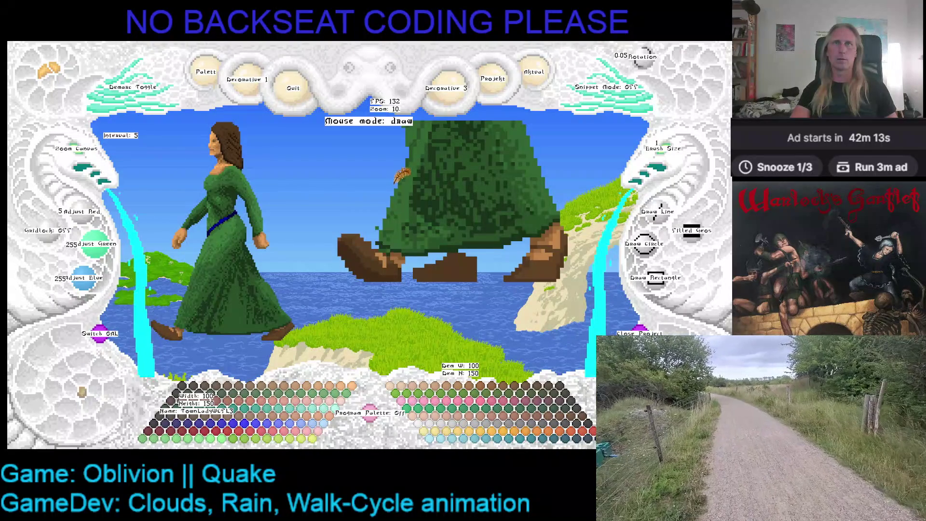
Deepen the shoe shading with mid and darker browns across both feet
right_click(383, 229)
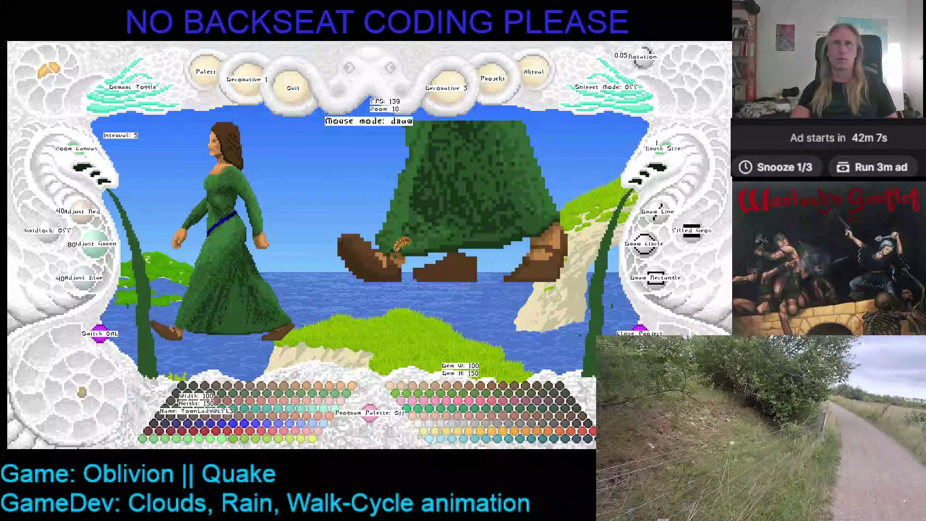
right_click(400, 245)
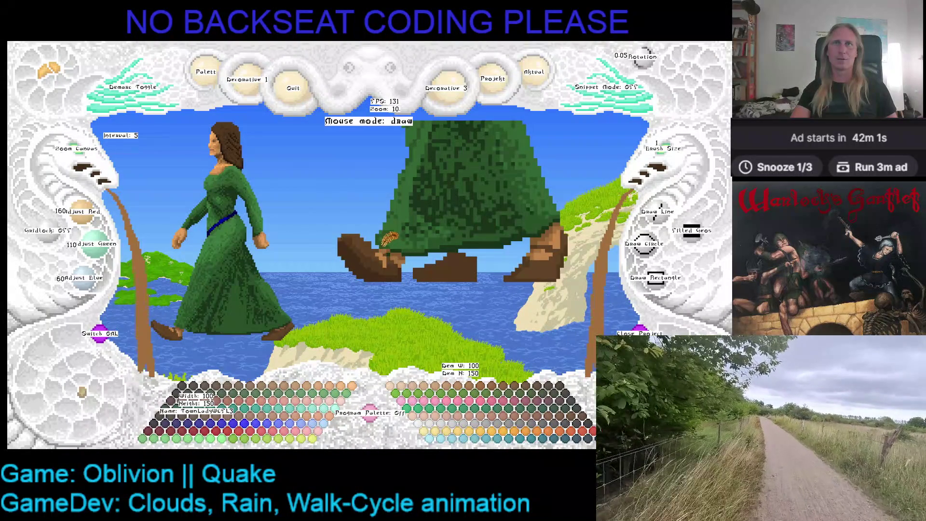
right_click(391, 239)
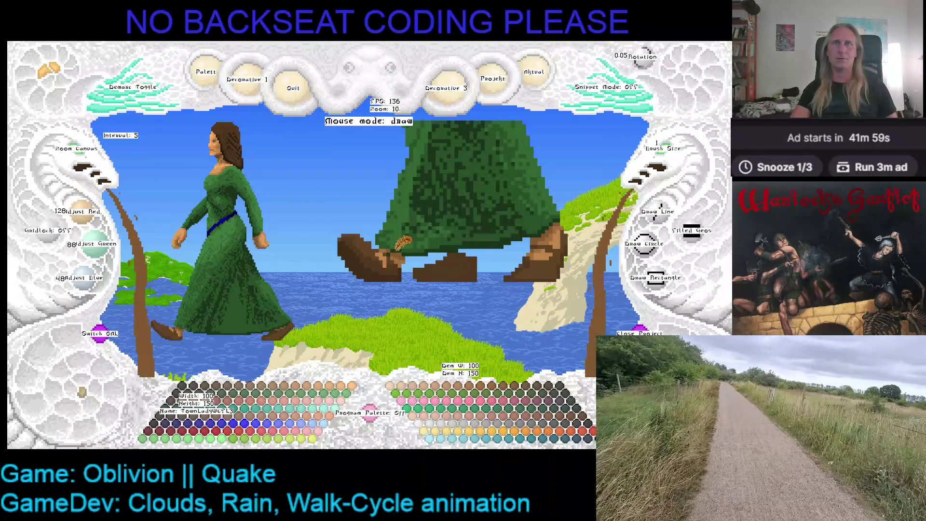
right_click(391, 244)
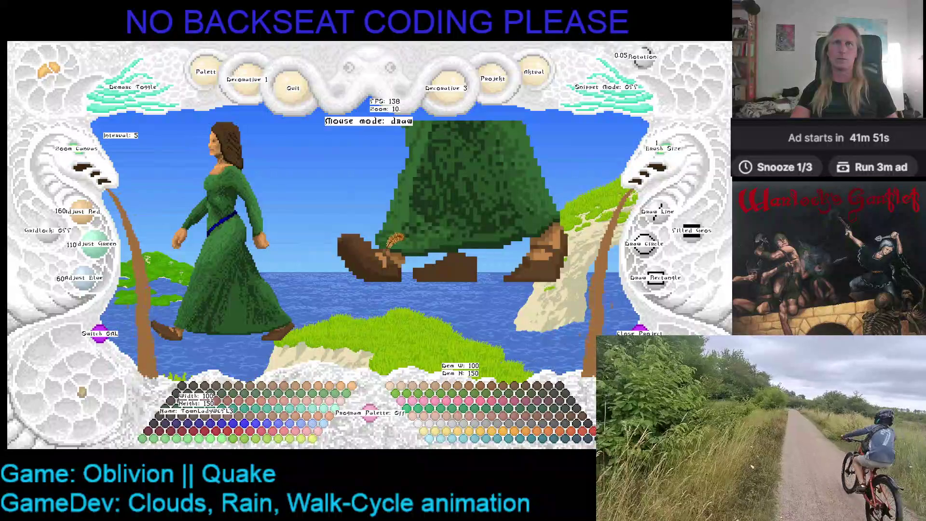
key("Right")
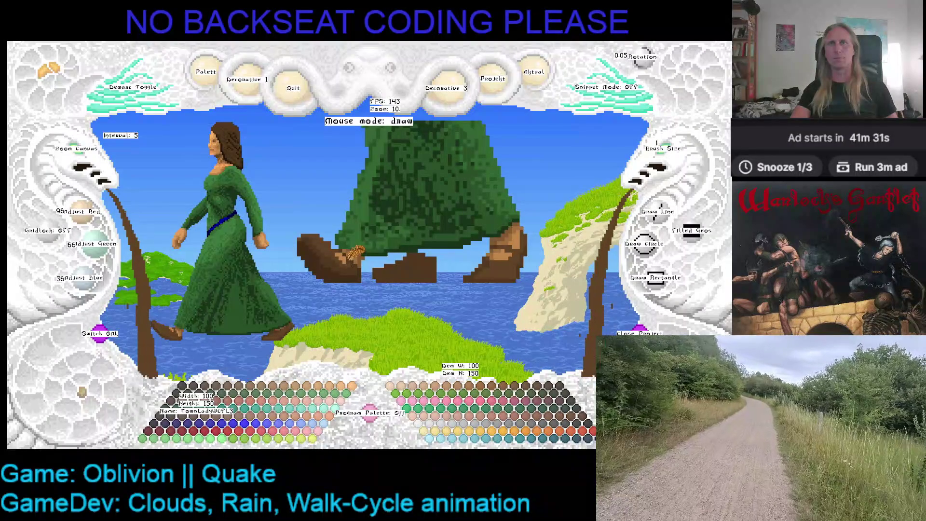
right_click(335, 253)
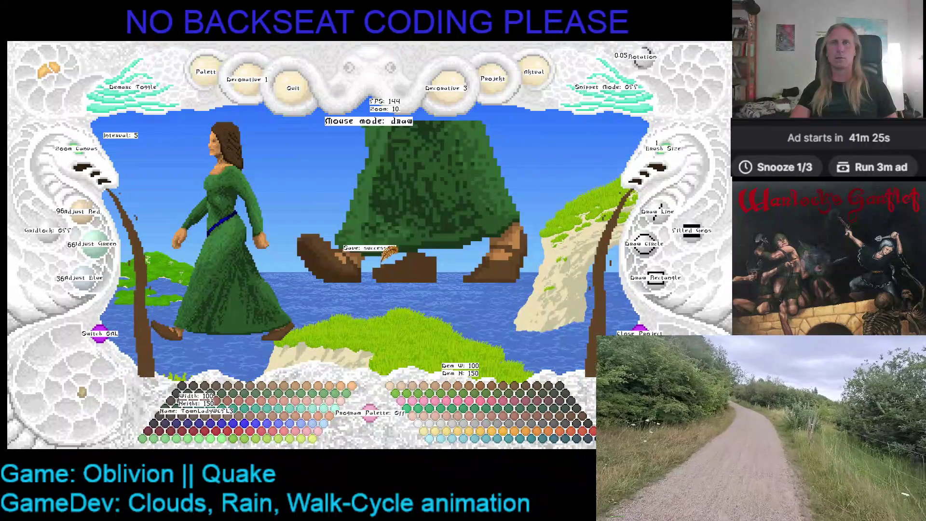
Save the walk frame, zoom out to 5 and pan up to the lady's waist and sash
key("Left")
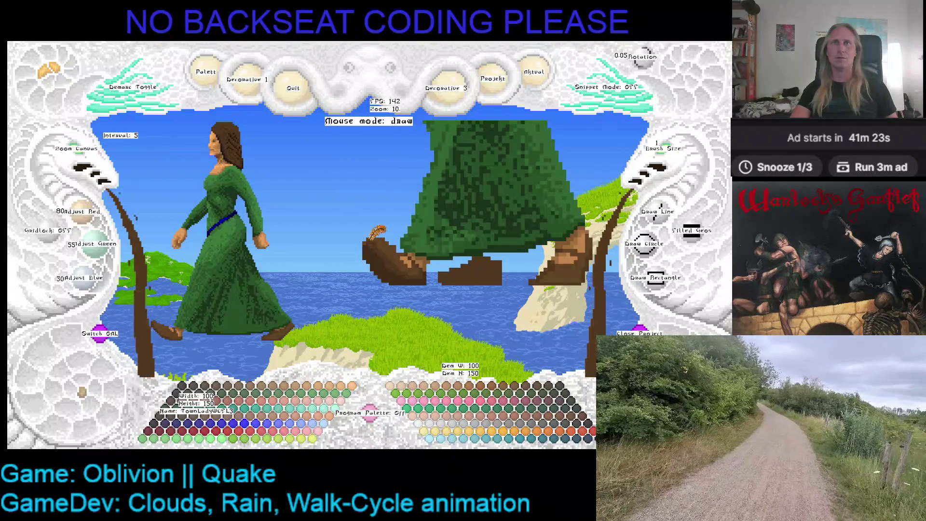
key("ctrl+s")
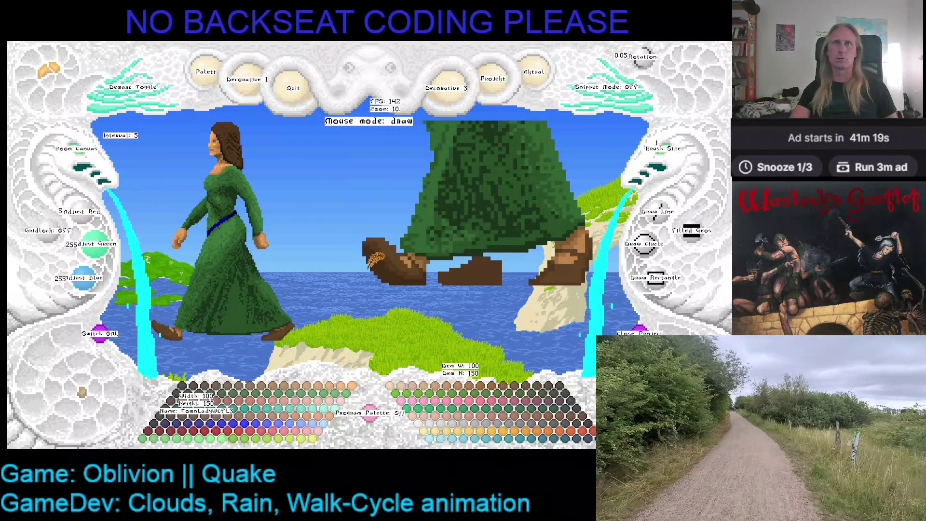
key("Right")
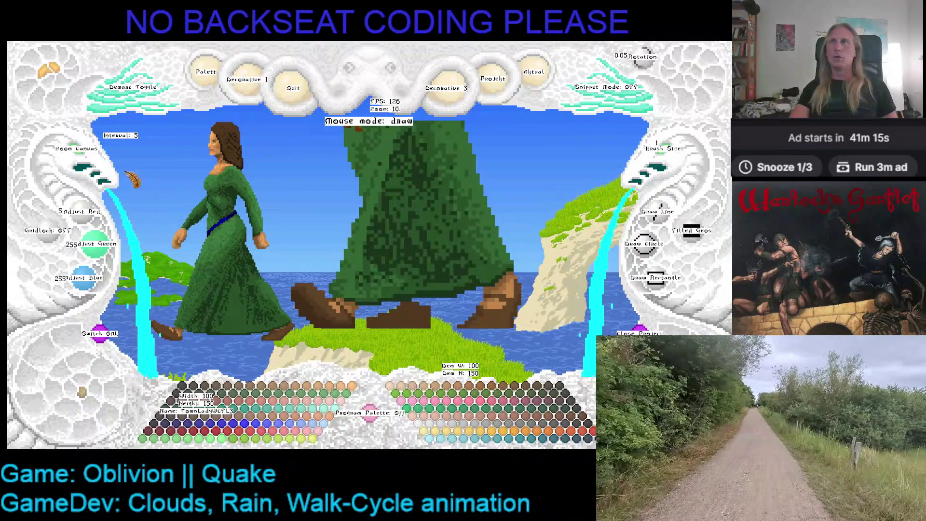
scroll(268, 226, "down", 5)
key("Up")
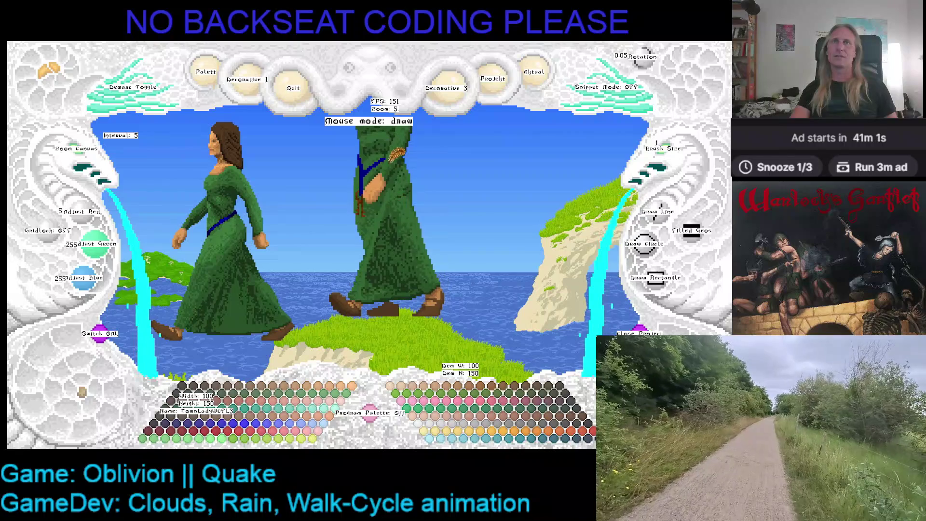
Touch up robe shading around the sash with mid and darker greens, then zoom in on the lower robe
right_click(394, 190)
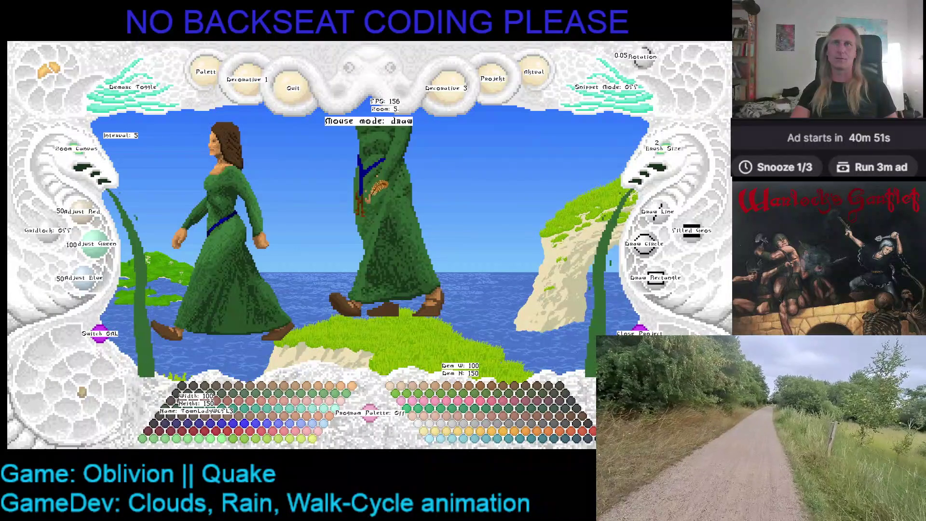
right_click(380, 171)
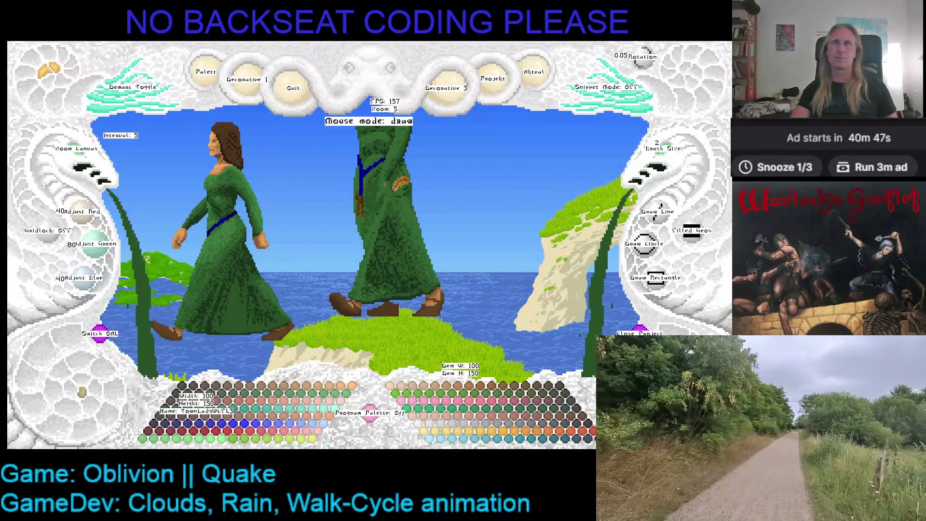
right_click(391, 173)
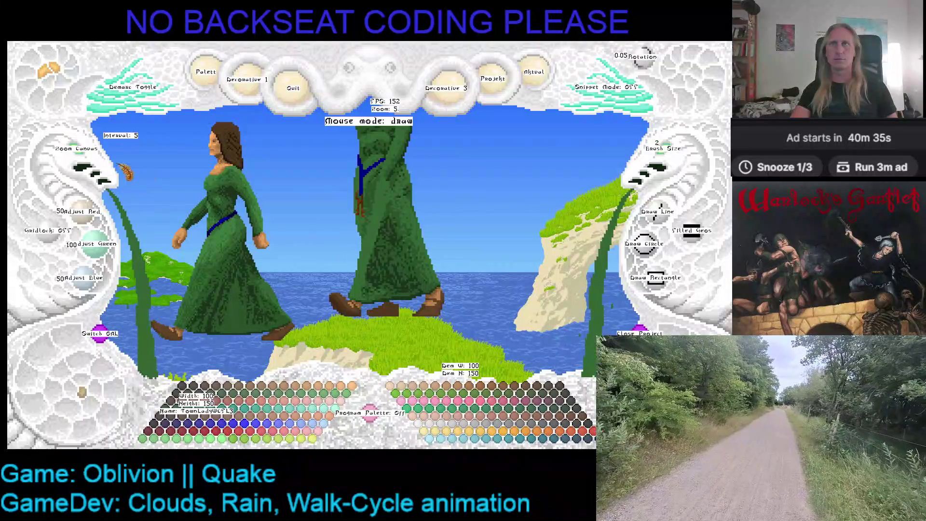
left_click(87, 156)
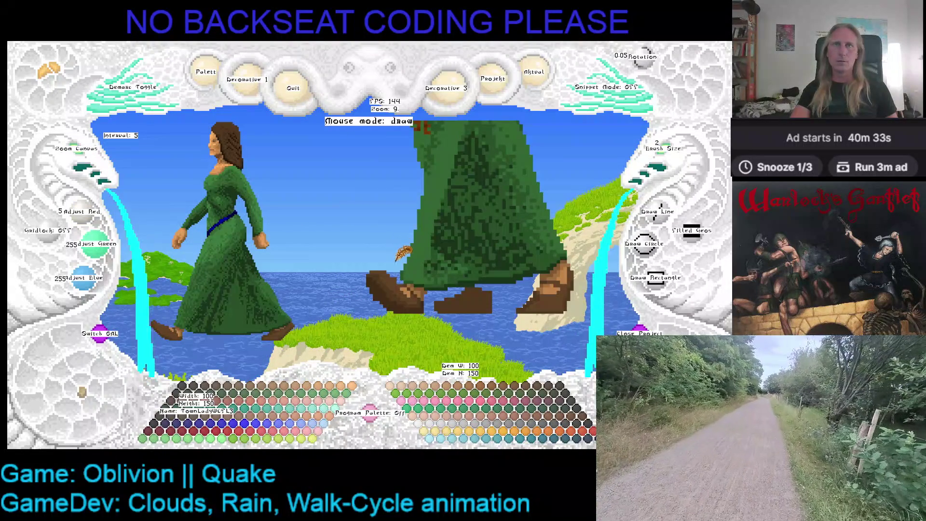
scroll(434, 253, "down", 1)
Add single-pixel robe texture with mid and darker greens, erasing stray pixels with transparent
right_click(418, 270)
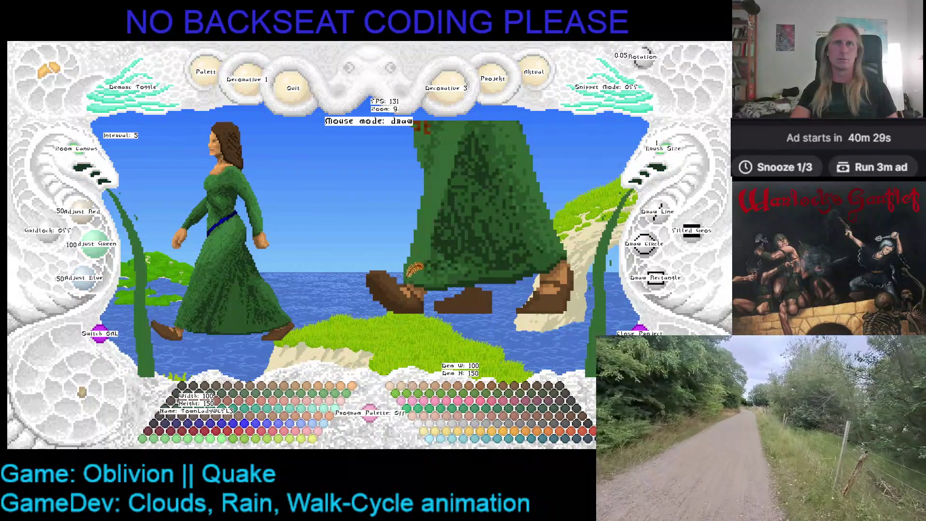
right_click(413, 271)
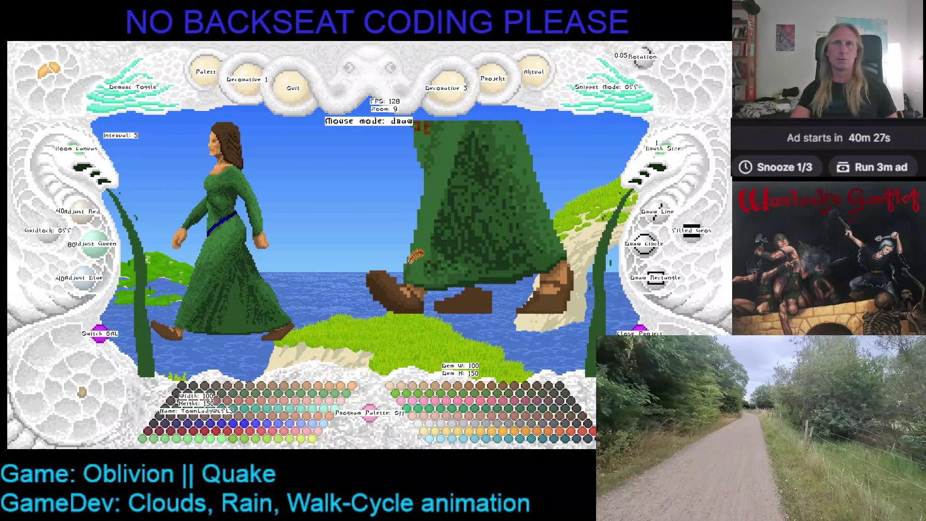
key("c")
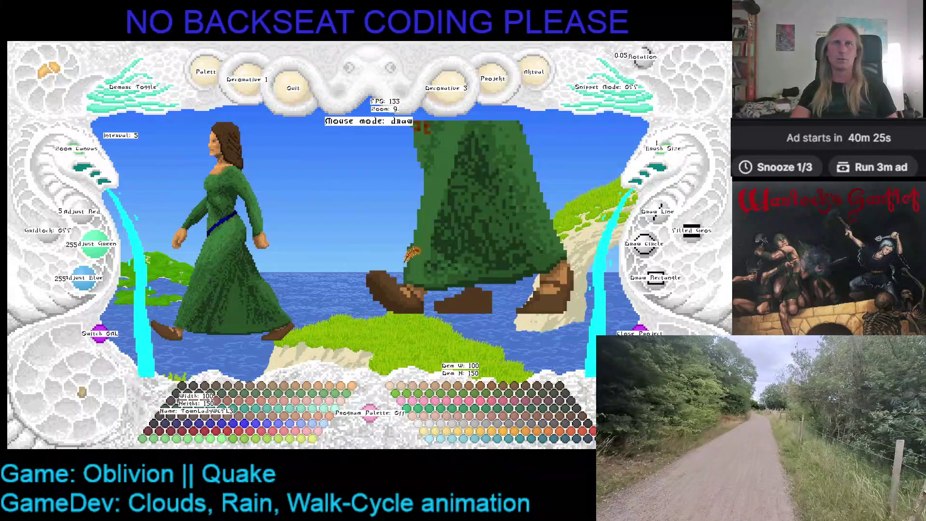
right_click(414, 246)
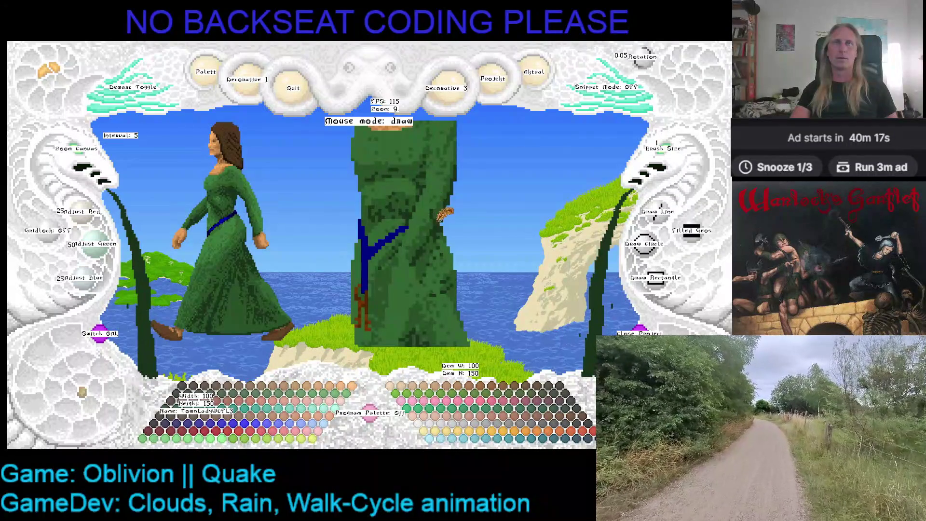
Shade the skirt below the sash with the darkest and dark robe greens and sash blue
right_click(442, 208)
left_click(421, 212)
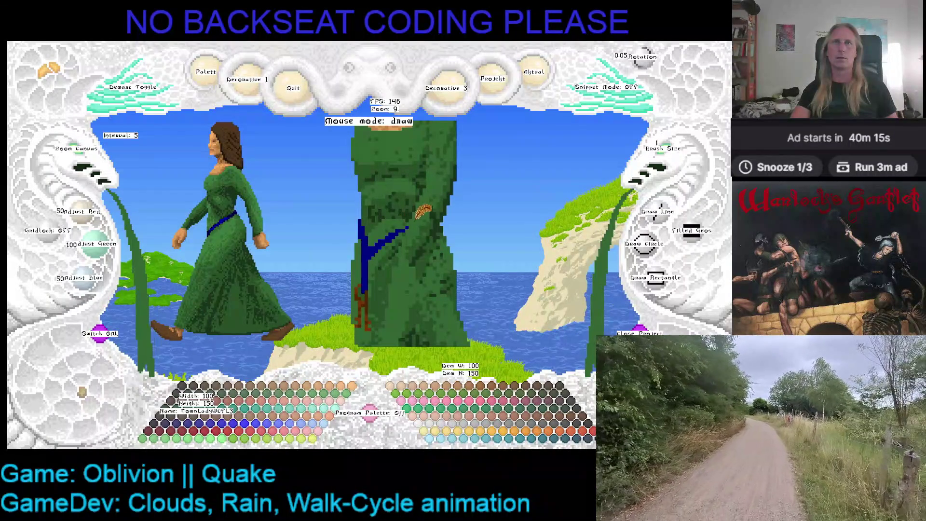
right_click(403, 227)
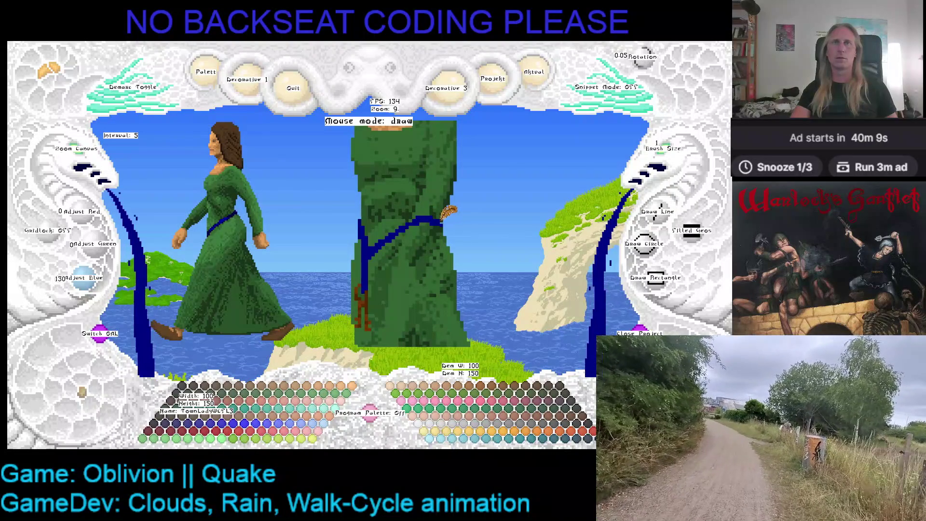
right_click(416, 193)
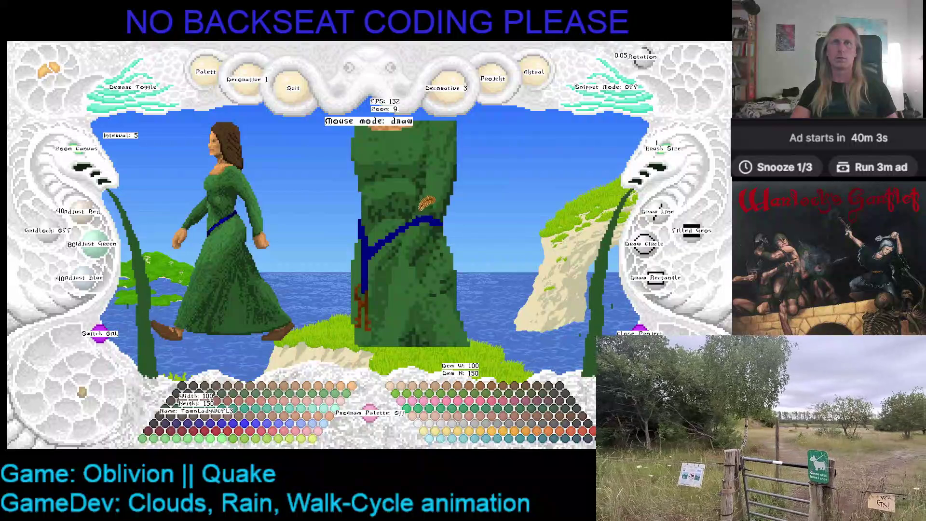
right_click(418, 191)
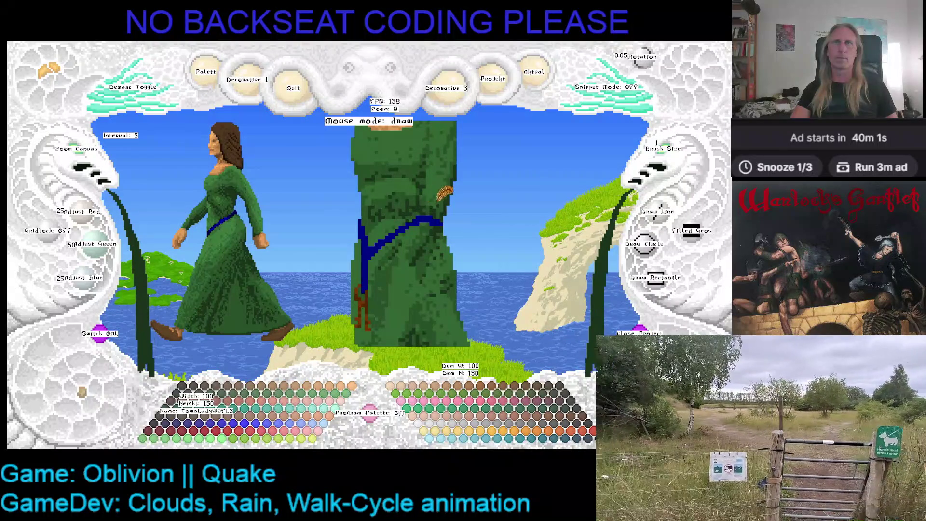
right_click(423, 177)
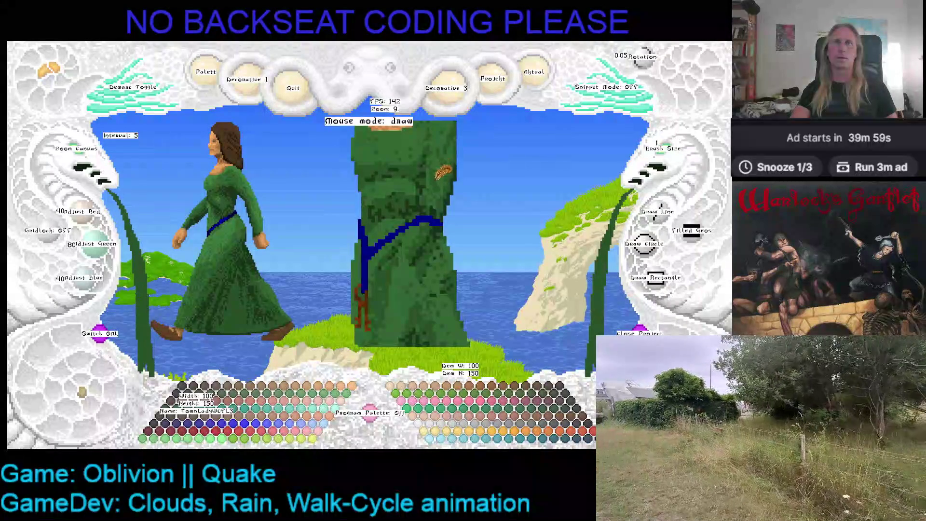
Densify the dark skirt shading with mid and dark greens and save the frame
right_click(454, 176)
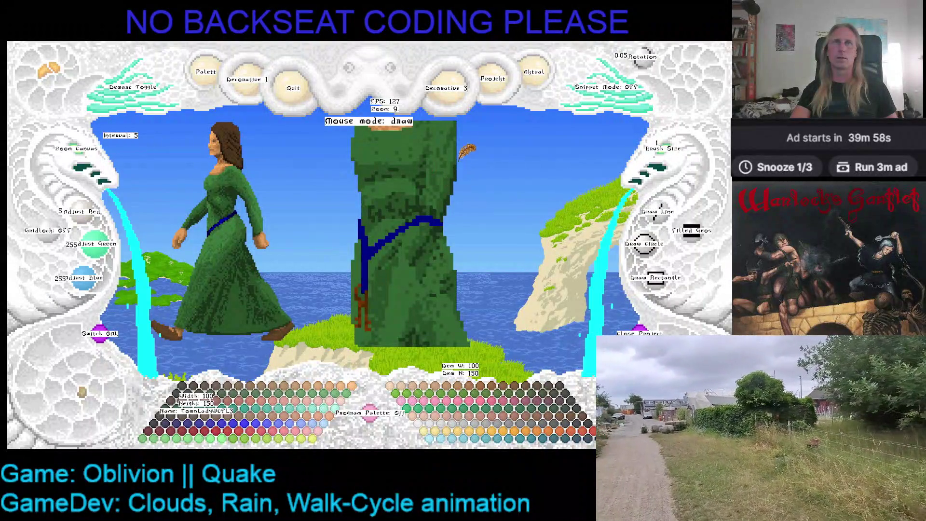
right_click(453, 186)
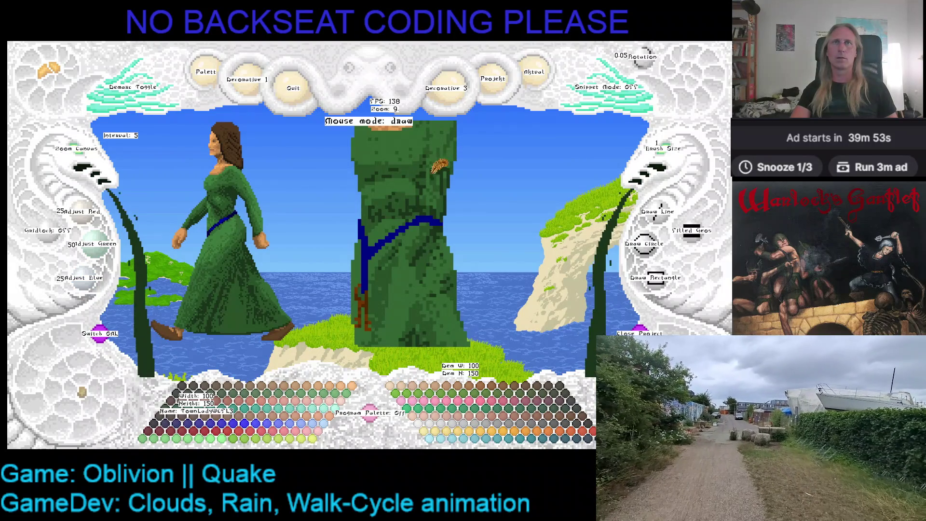
right_click(427, 148)
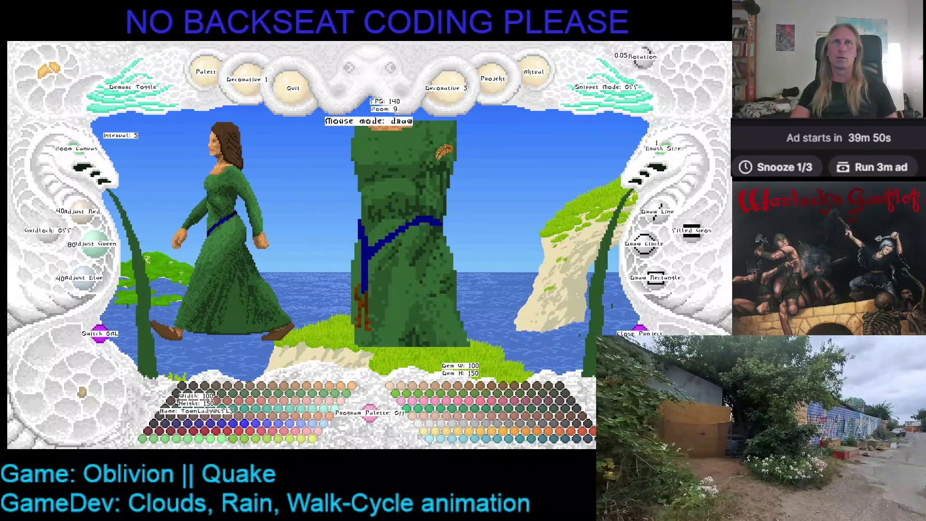
right_click(448, 159)
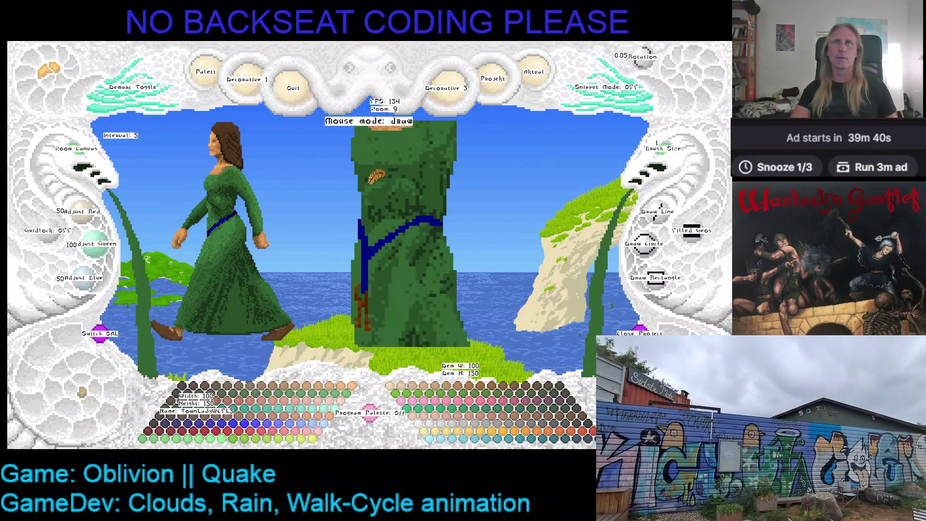
scroll(382, 169, "down", 1)
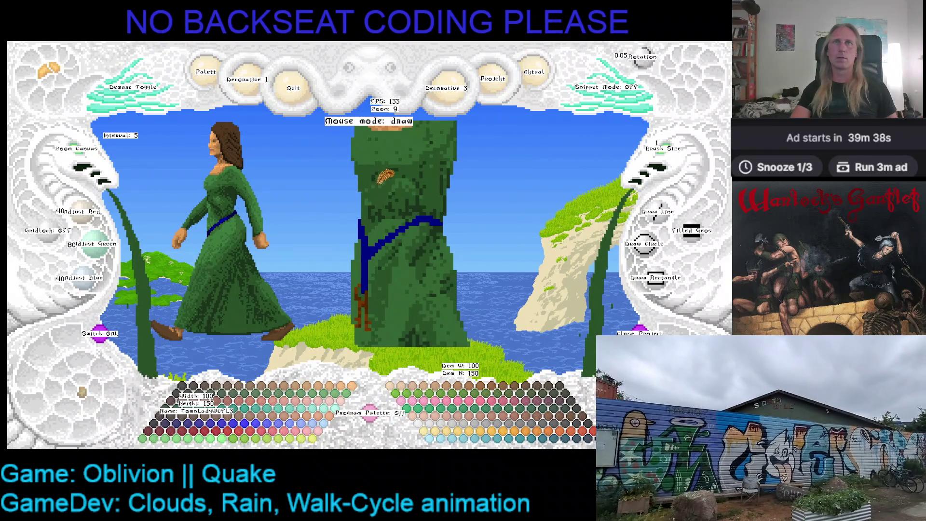
scroll(407, 172, "up", 1)
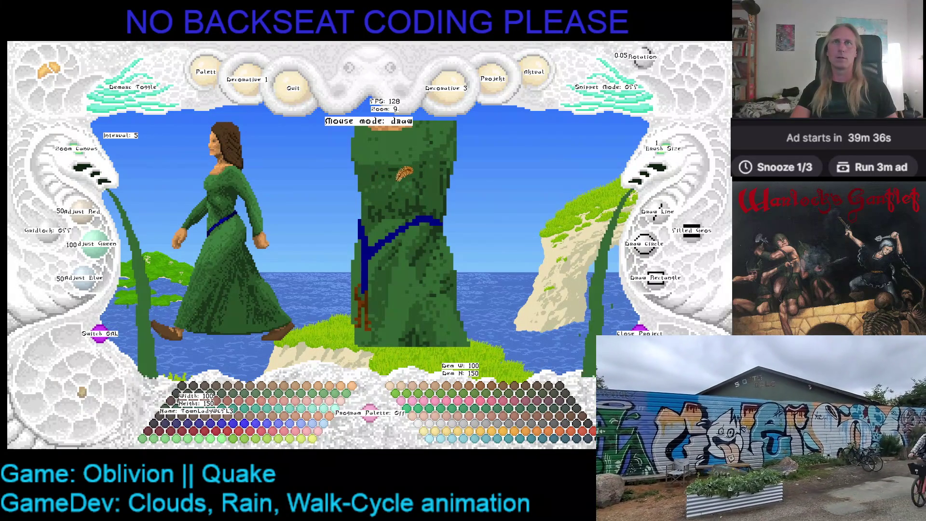
key("ctrl+s")
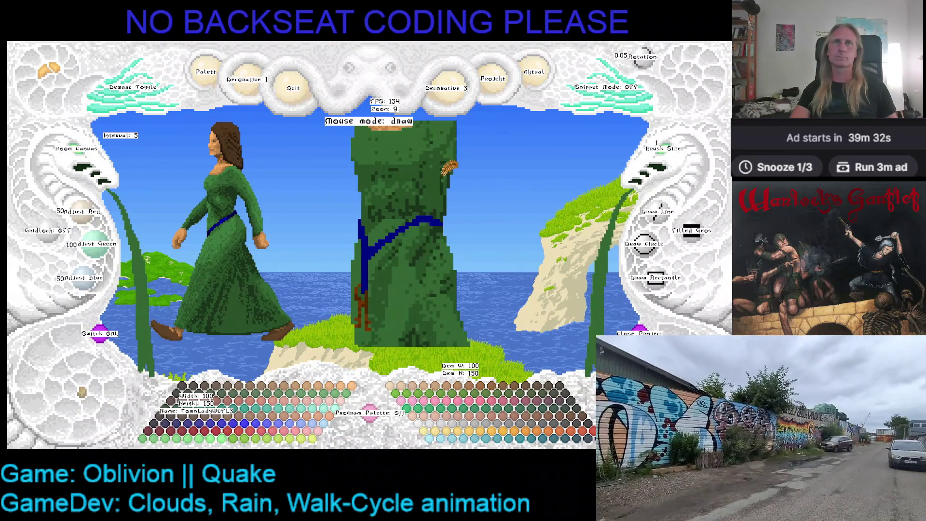
scroll(445, 165, "down", 3)
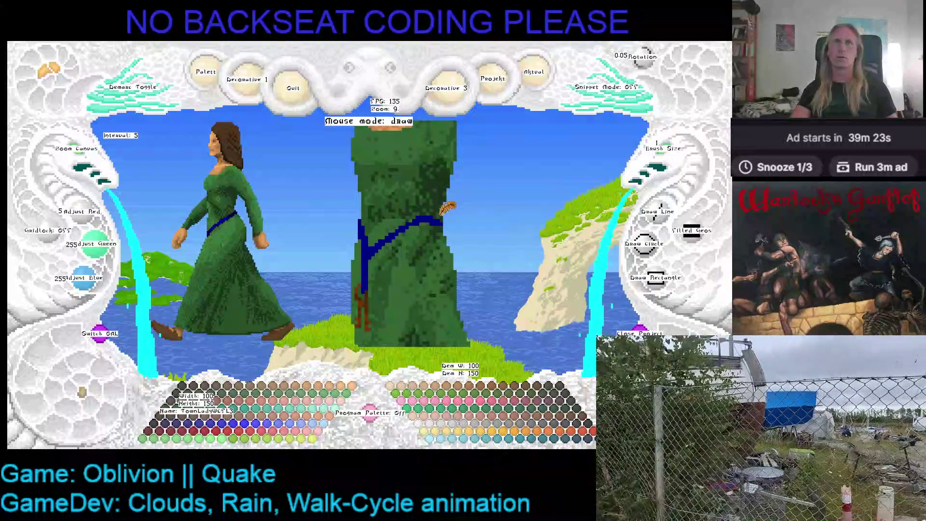
Blend the robe near the sash with lighter greens and move to the next walk frame
right_click(448, 210)
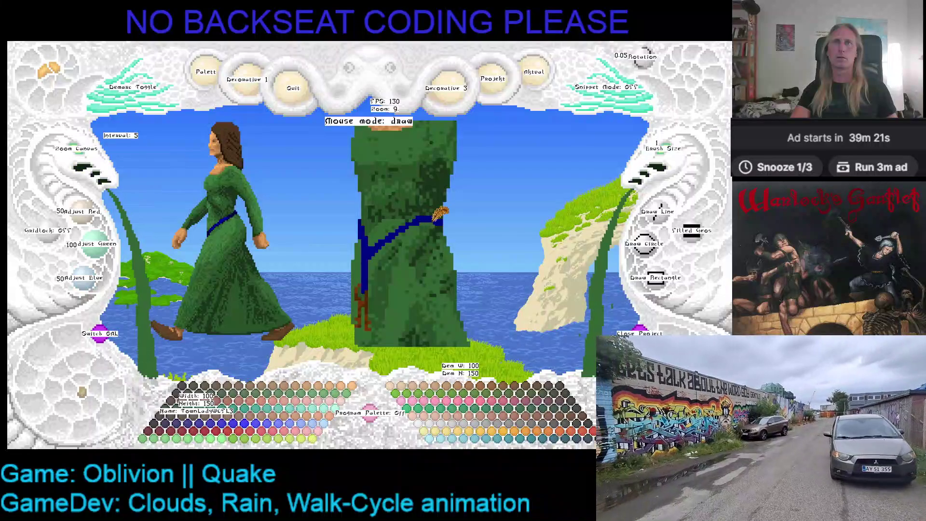
right_click(443, 213)
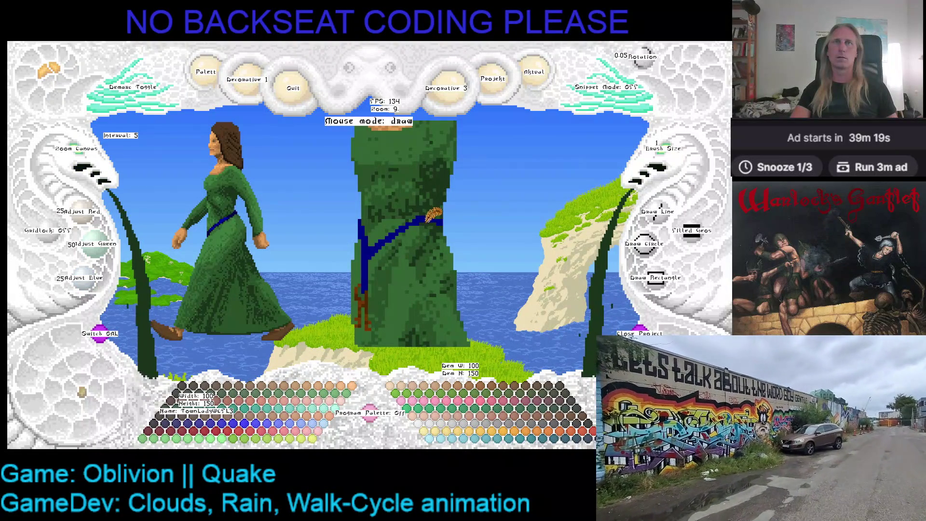
right_click(442, 217)
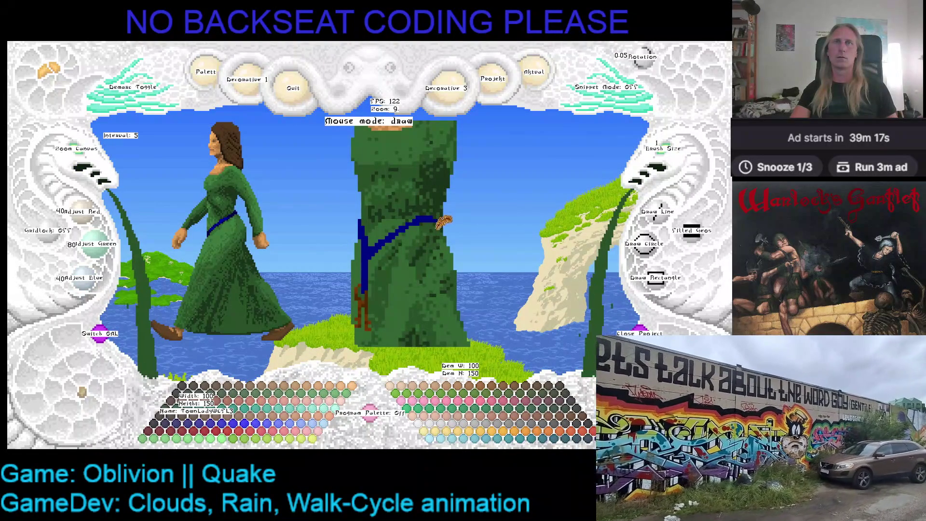
right_click(447, 236)
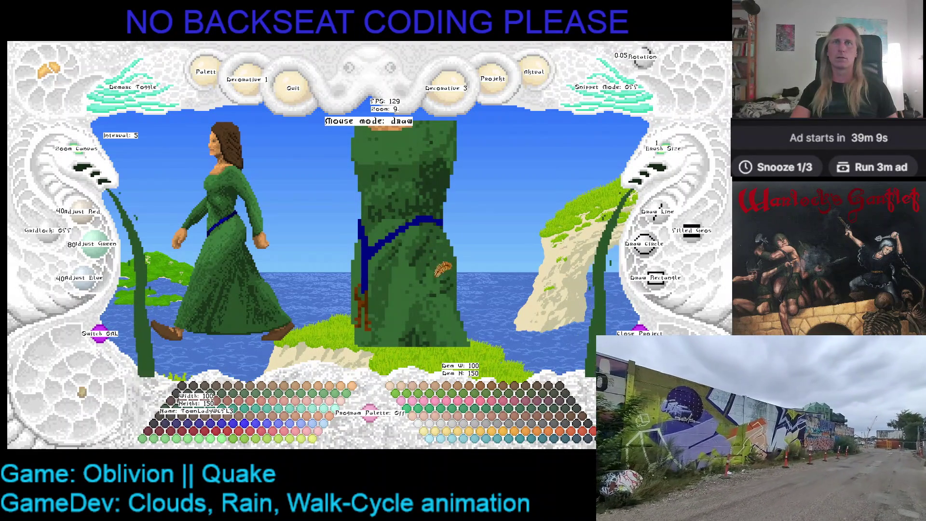
key("Right")
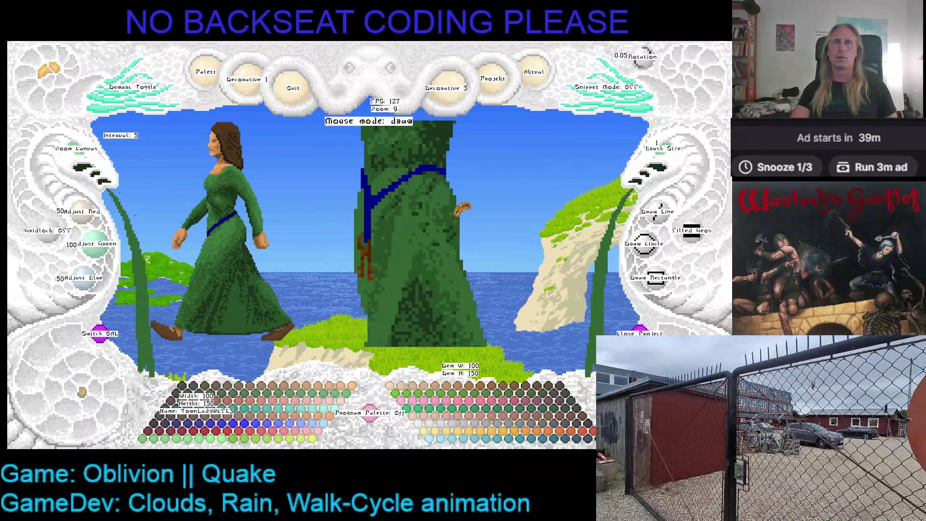
scroll(461, 210, "down", 2)
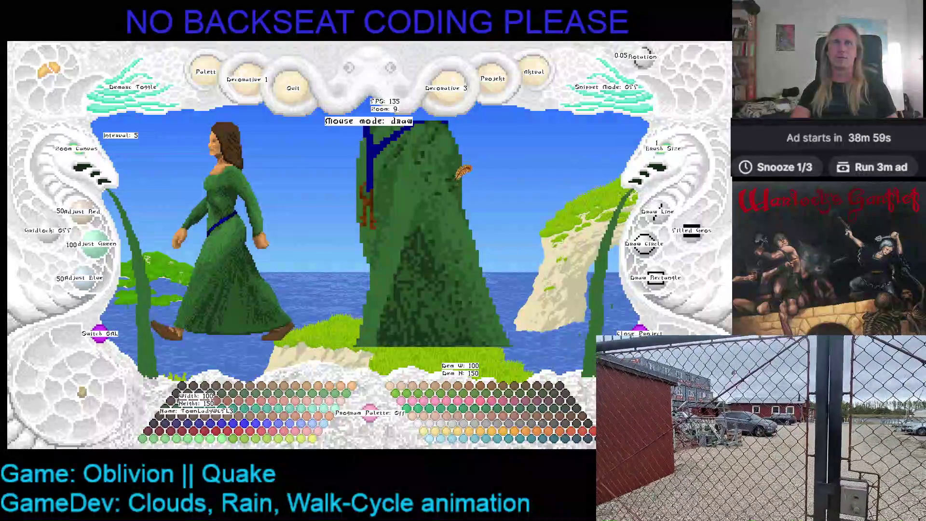
Thicken the brush and settle on the striding frame that already has the brown shoes
key("plus")
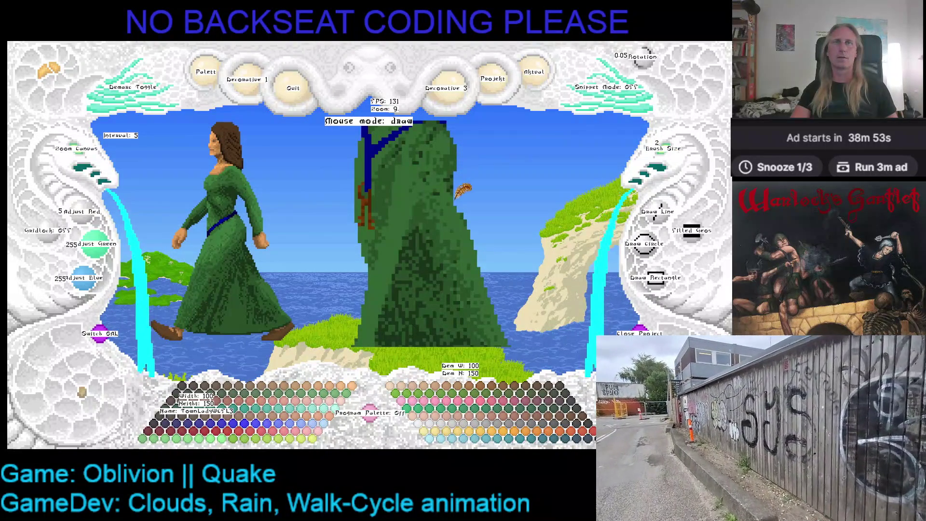
key("Right")
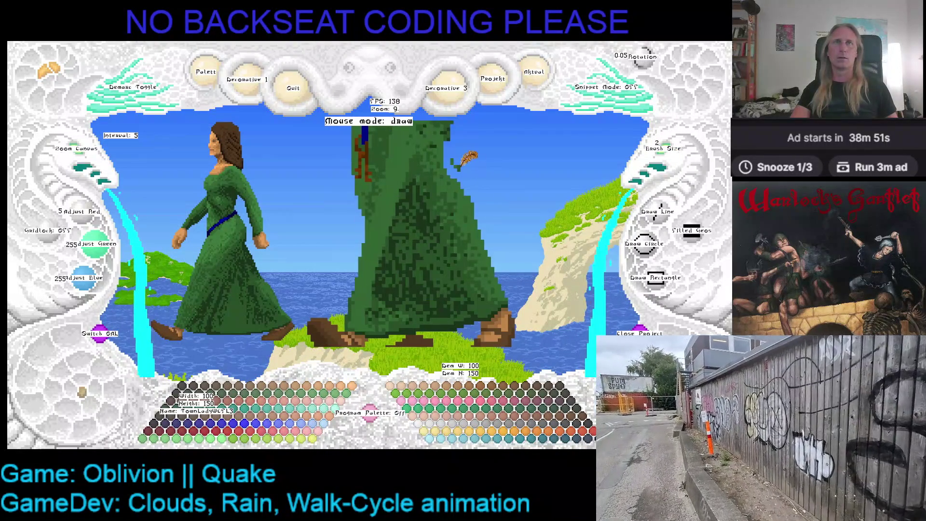
key("Right")
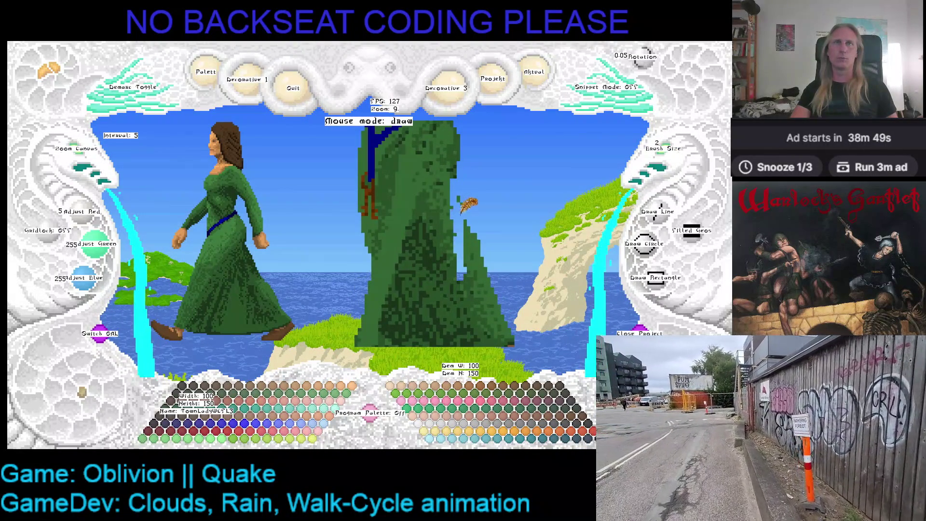
key("Right")
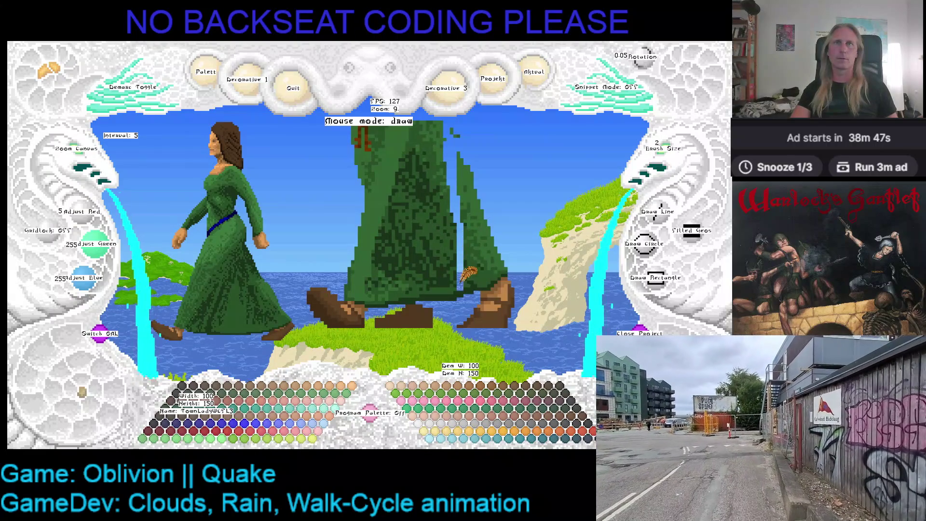
Paint sky colour over the stray right-hand robe piece with a larger brush, then review neighbouring frames
mouse_move(463, 127)
left_mouse_down()
mouse_move(483, 268)
mouse_move(482, 181)
left_mouse_up()
left_click(672, 152)
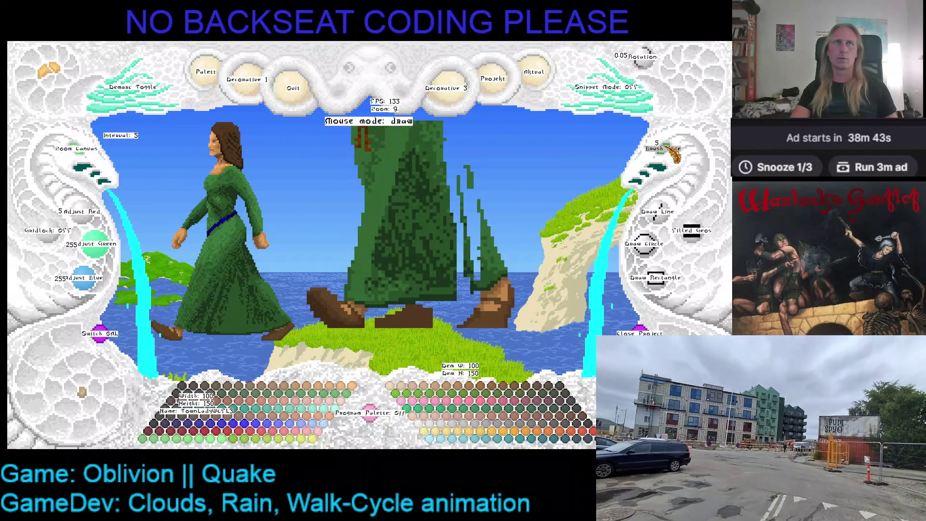
left_click_drag(476, 150, 491, 232)
mouse_move(470, 145)
left_mouse_down()
mouse_move(486, 304)
mouse_move(506, 304)
mouse_move(504, 245)
mouse_move(502, 287)
mouse_move(469, 319)
mouse_move(461, 223)
left_mouse_up()
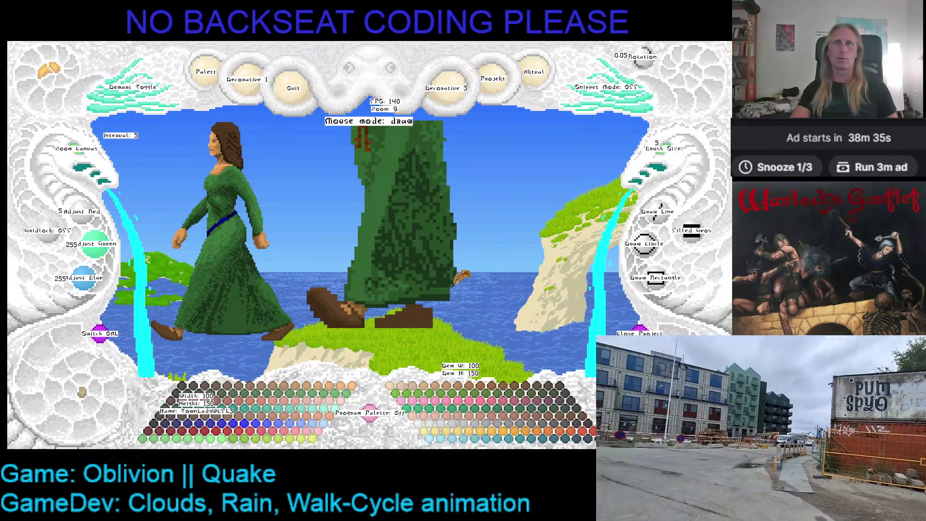
key("Right")
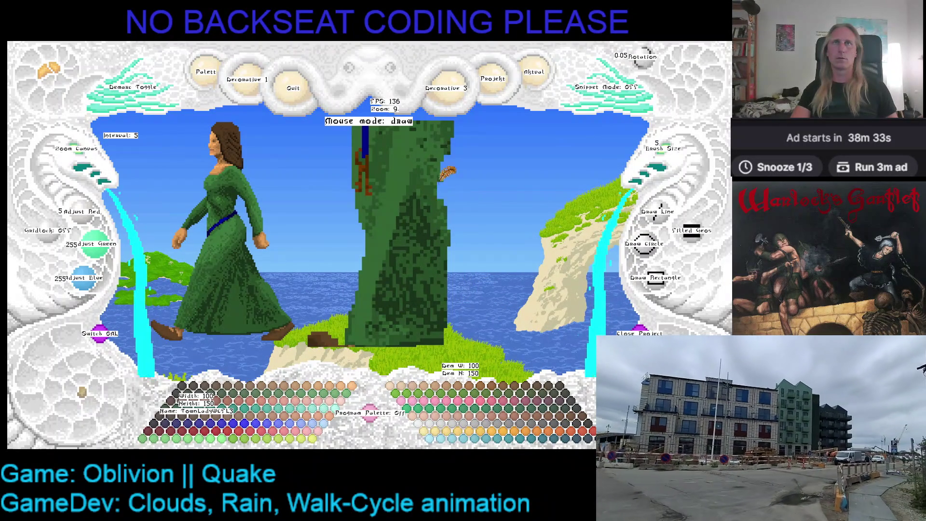
key("Right")
scroll(458, 212, "down", 2)
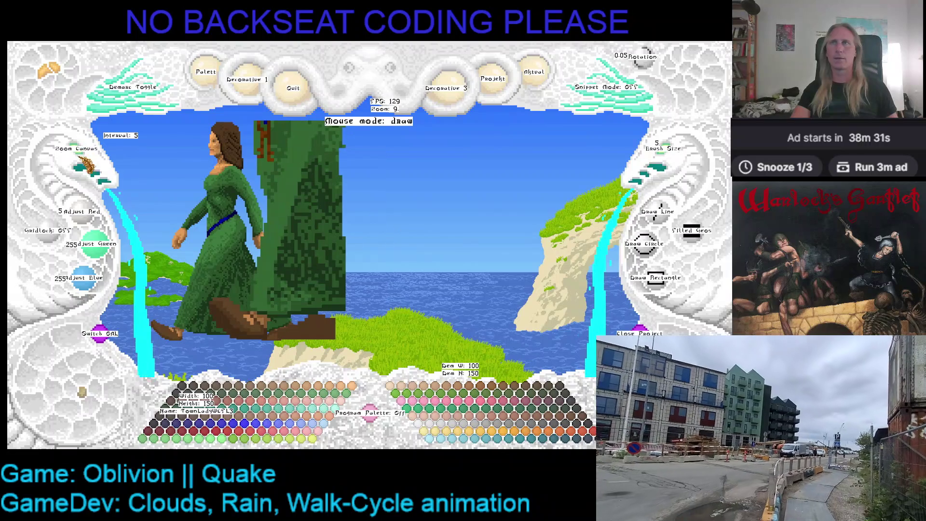
scroll(336, 248, "down", 1)
scroll(336, 248, "down", 2)
left_click_drag(335, 249, 390, 232)
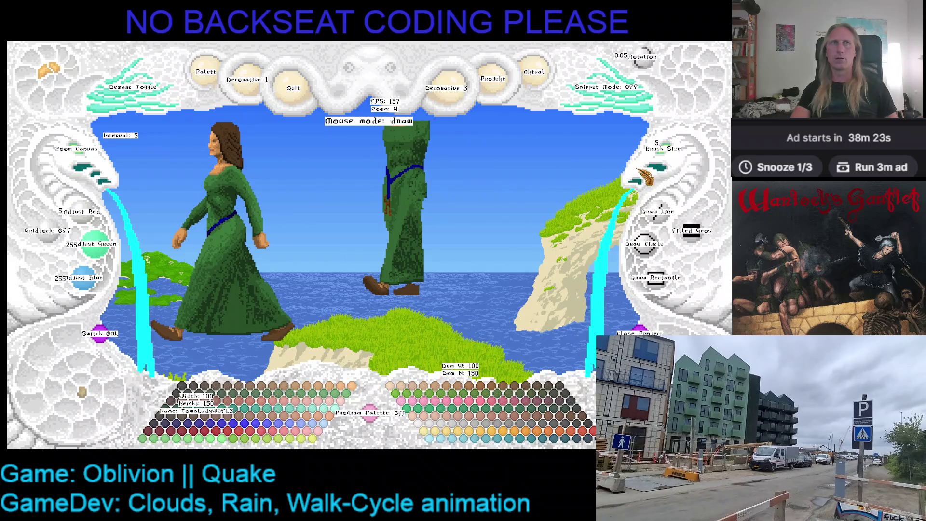
scroll(662, 165, "down", 3)
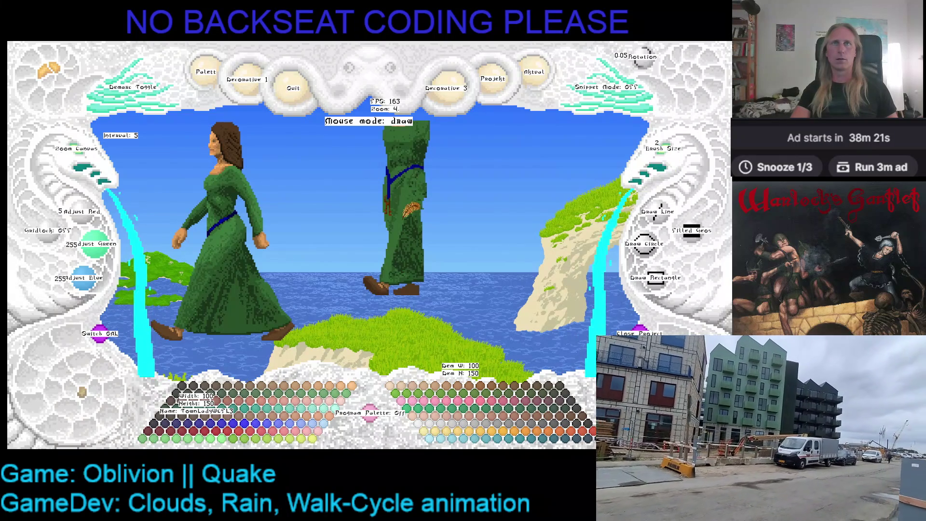
right_click(416, 213)
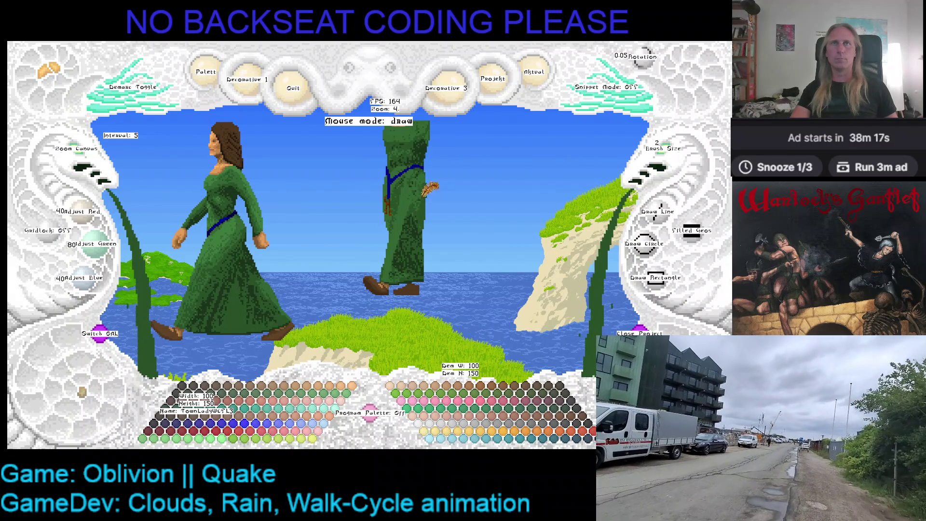
right_click(433, 189)
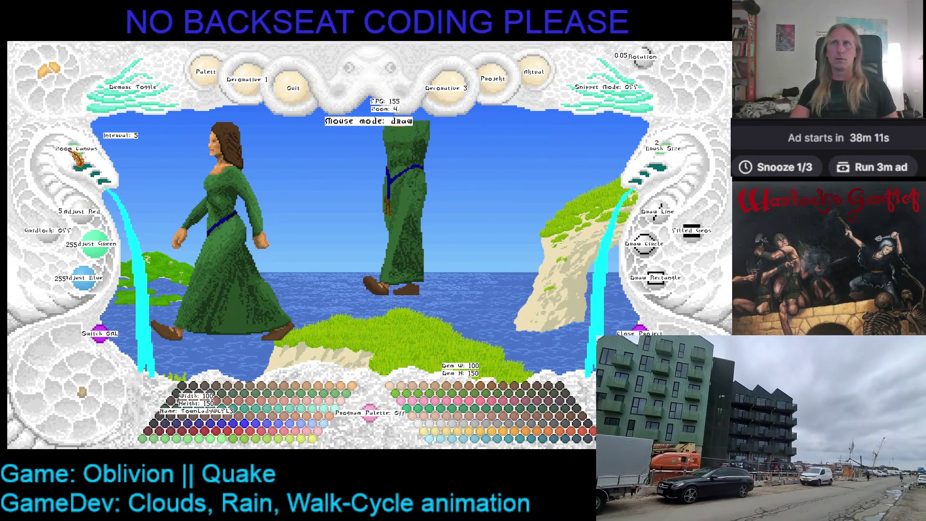
scroll(78, 156, "up", 5)
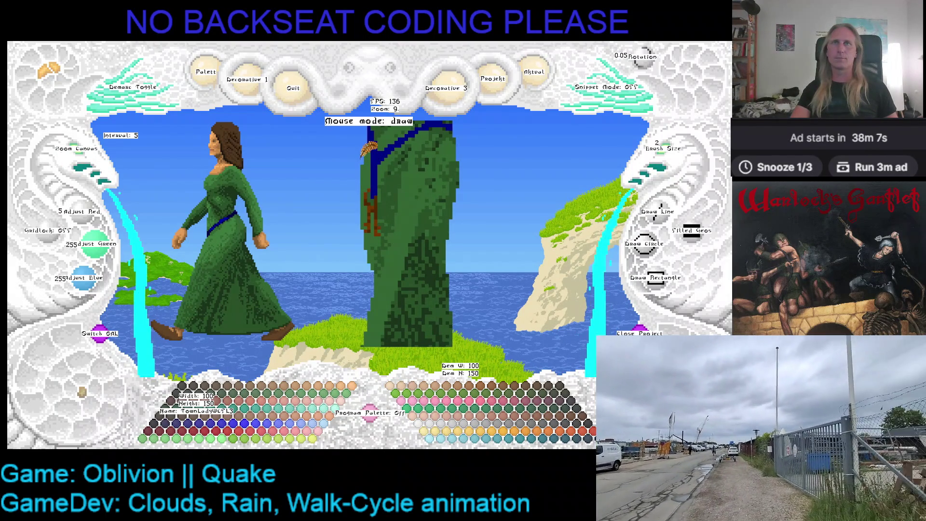
key("minus")
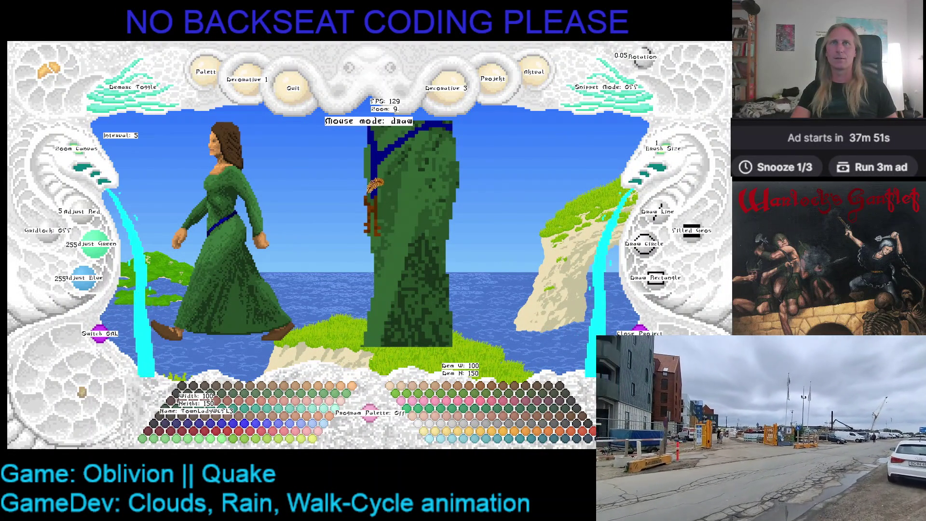
Sample the tassel brown, robe green, sky colour and sash blue while laying in the sash line
right_click(374, 186)
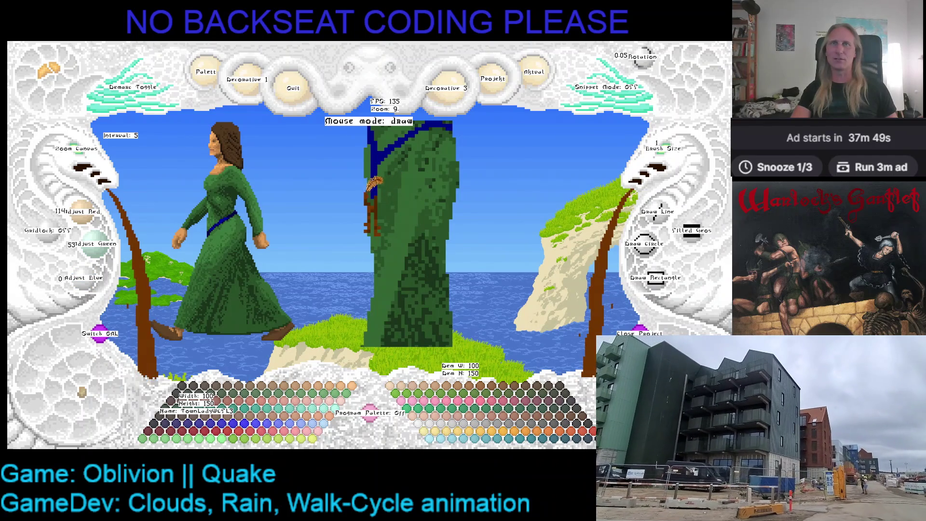
right_click(373, 159)
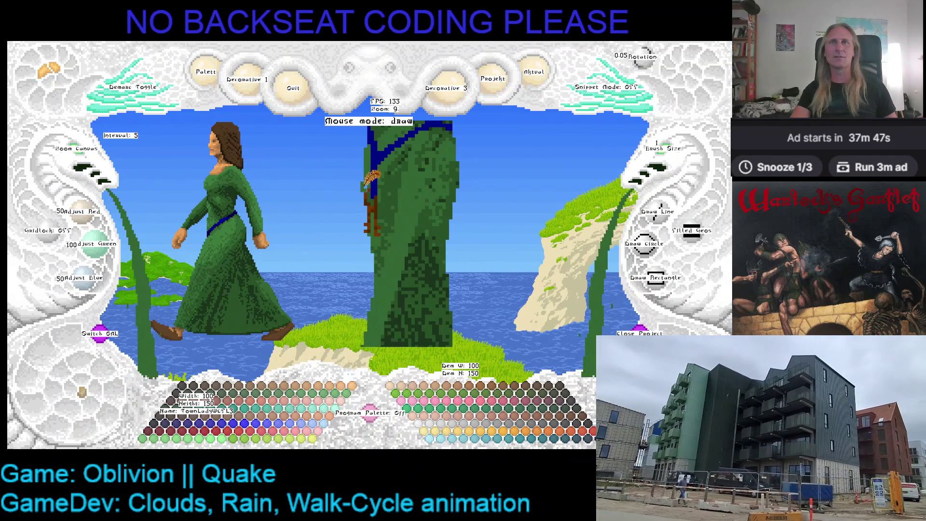
right_click(370, 163)
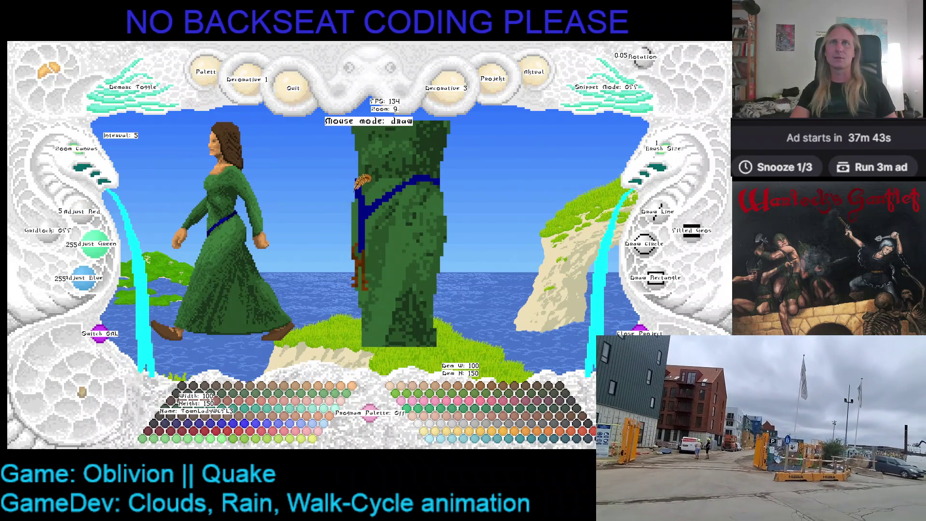
right_click(352, 172)
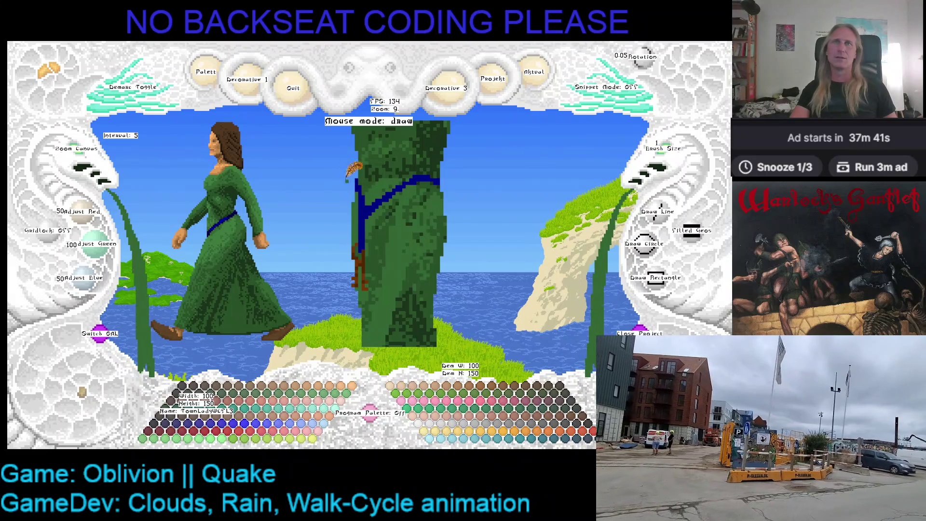
right_click(367, 174)
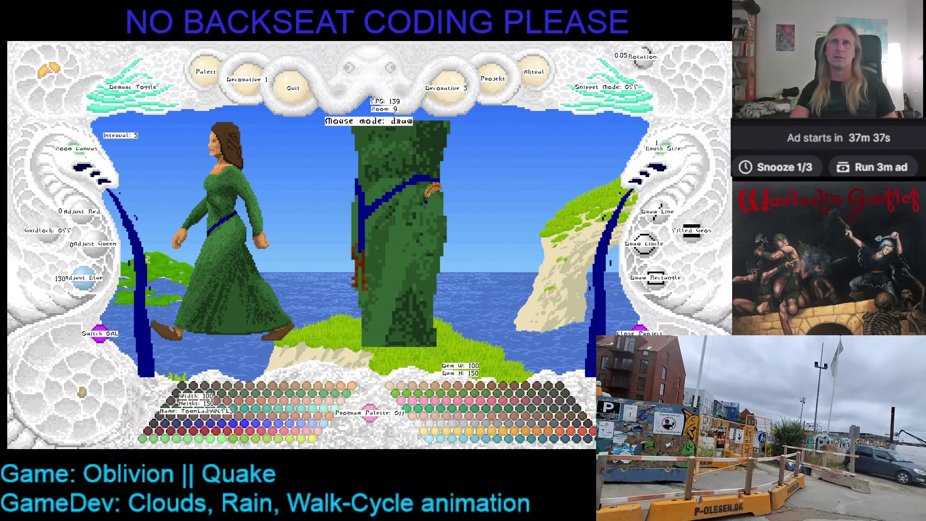
Alternate dark robe green and sash blue to tidy the sash edges across the robe
right_click(368, 173)
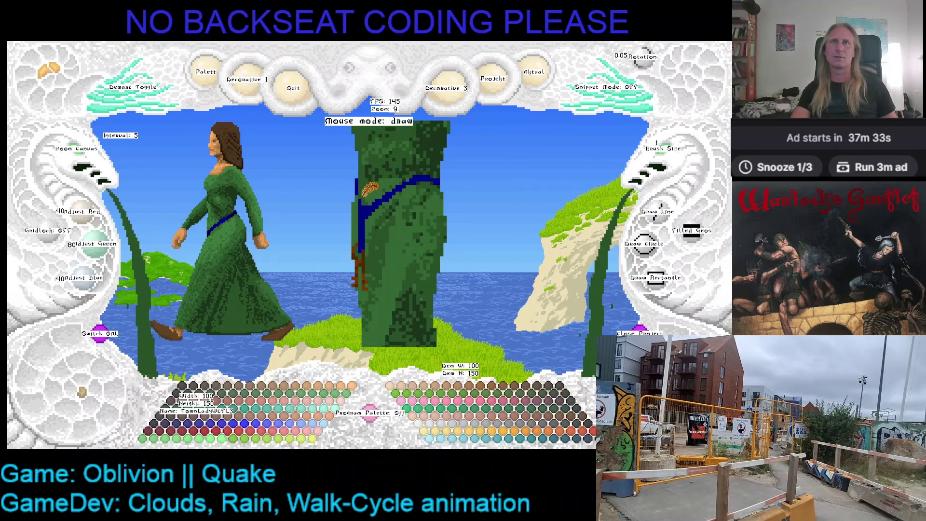
right_click(368, 190)
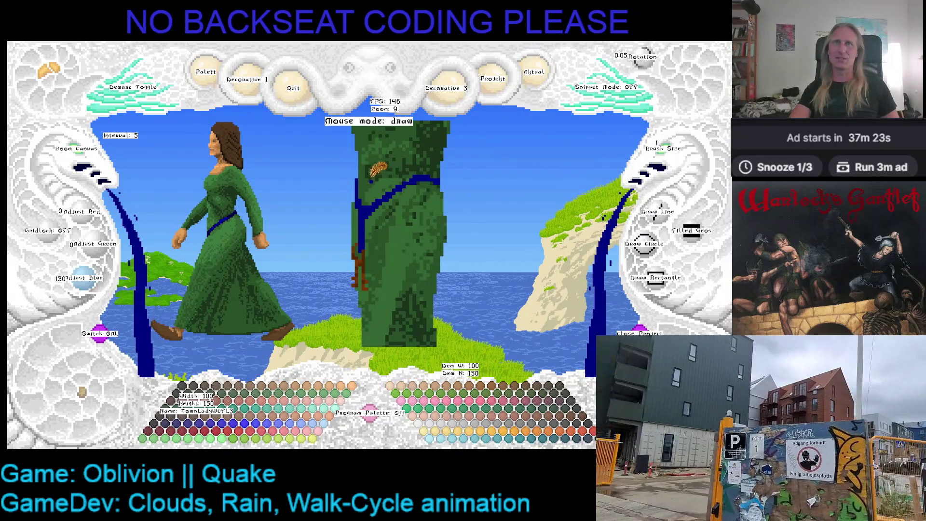
right_click(391, 165)
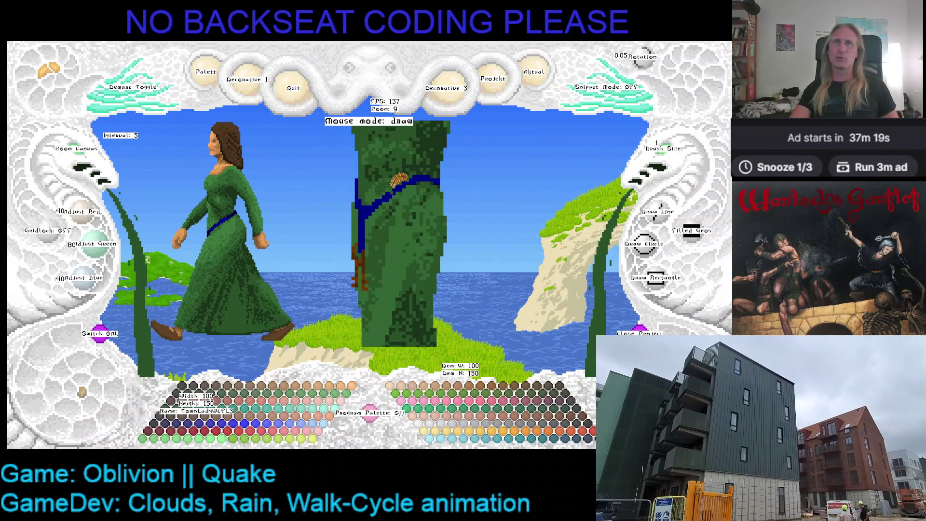
right_click(401, 179)
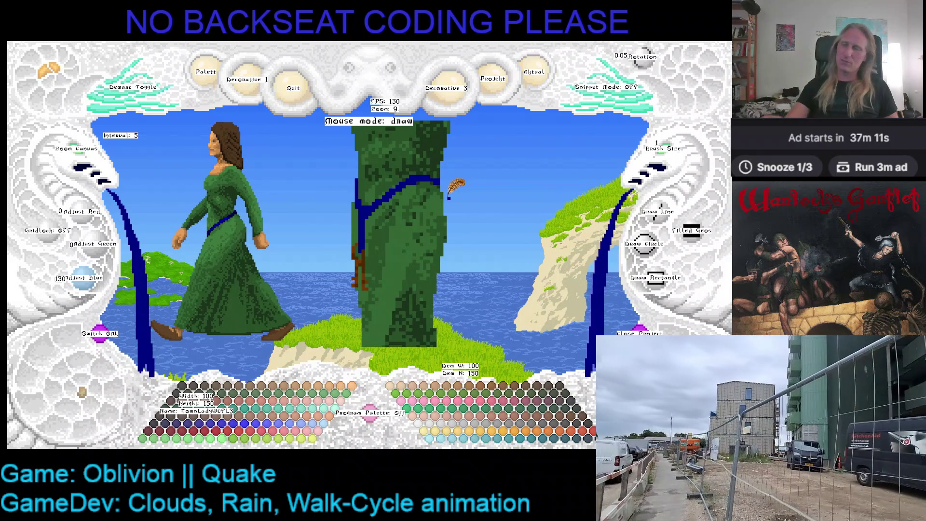
key("Right")
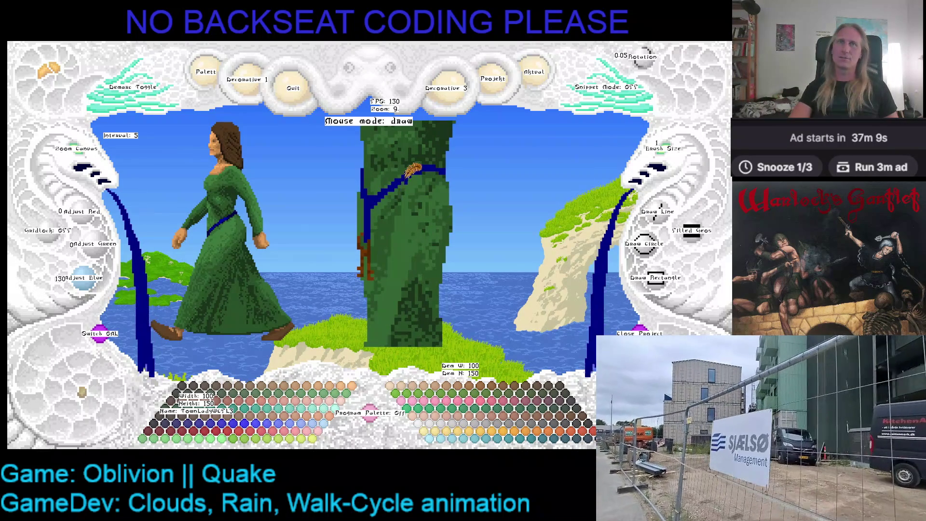
Eyedrop the robe's dark then lighter green and shift the robe view right and up
right_click(415, 171)
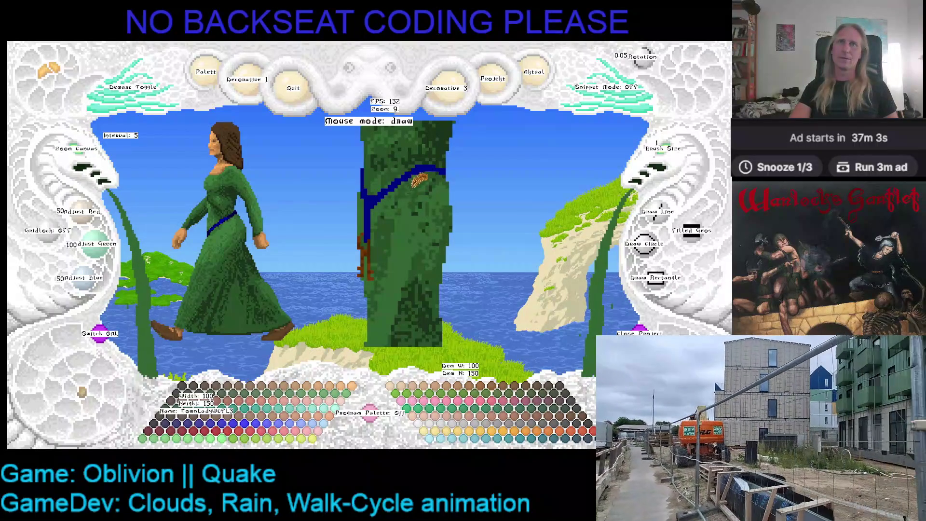
scroll(420, 189, "down", 2)
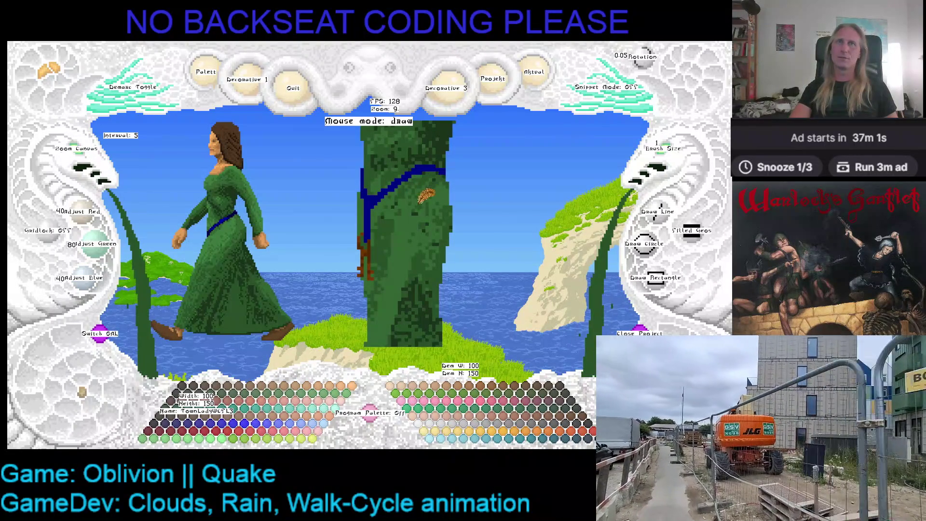
scroll(435, 192, "up", 2)
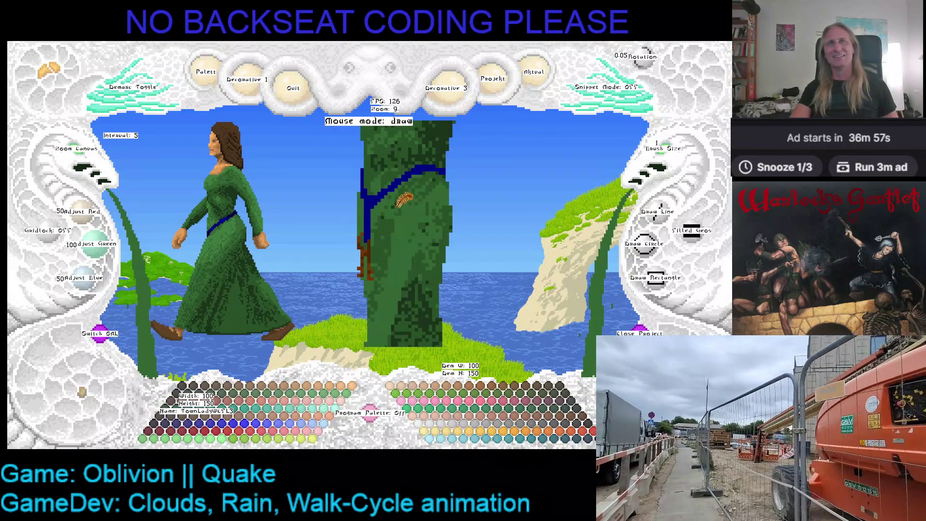
scroll(405, 181, "down", 2)
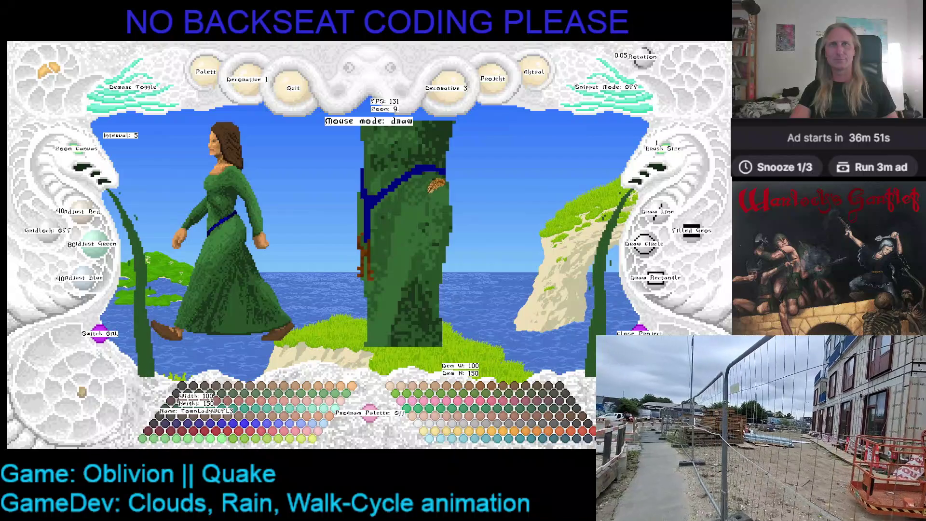
right_click(398, 180)
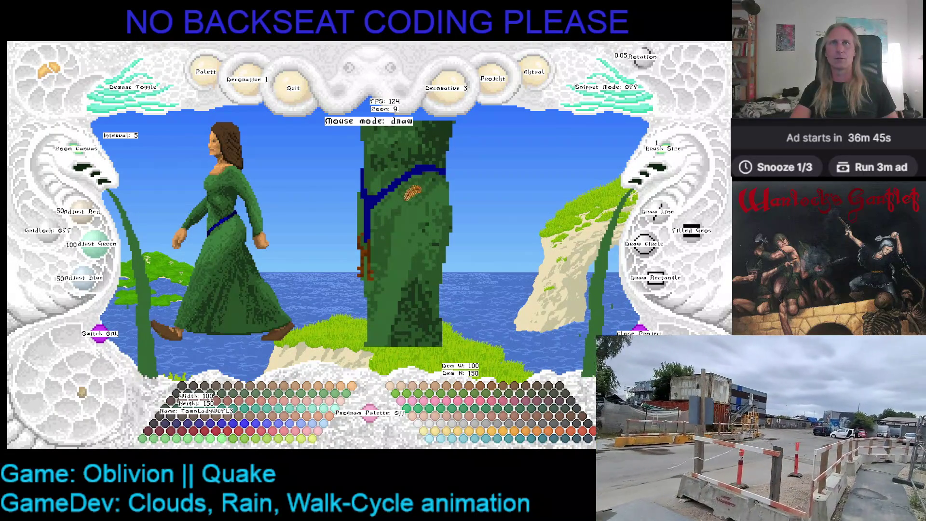
mouse_move(410, 230)
left_mouse_down()
mouse_move(421, 164)
mouse_move(433, 185)
left_mouse_up()
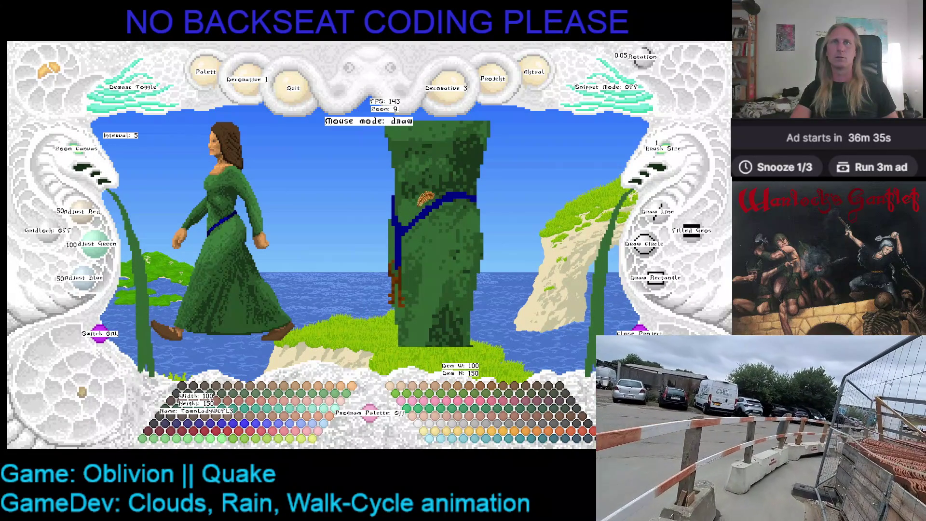
Eyedrop the sash's dark blue and extend the sash on the robe
right_click(423, 210)
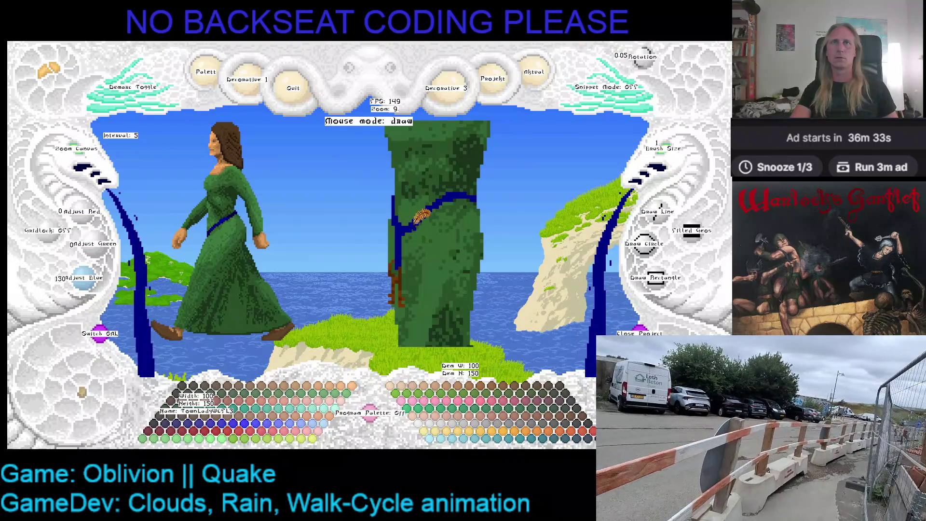
left_click(478, 210)
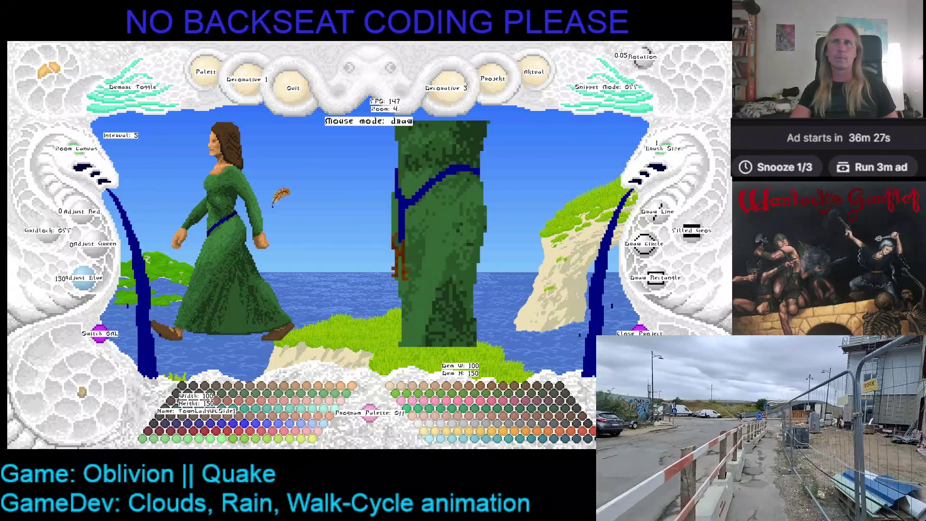
scroll(242, 203, "down", 6)
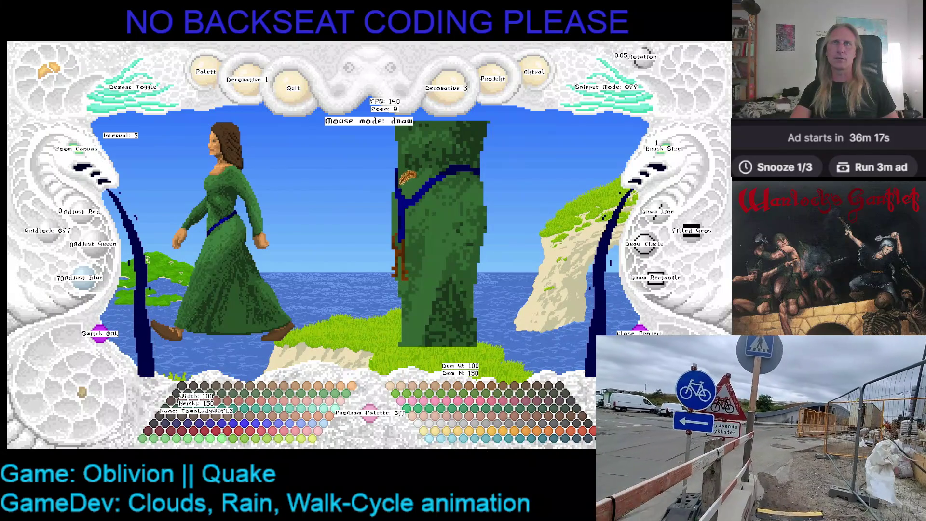
scroll(403, 173, "up", 6)
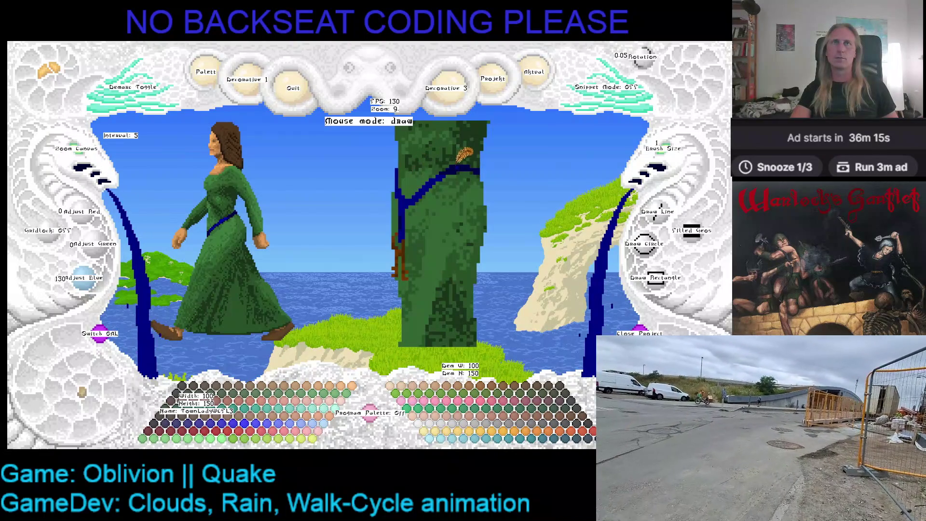
scroll(456, 161, "down", 6)
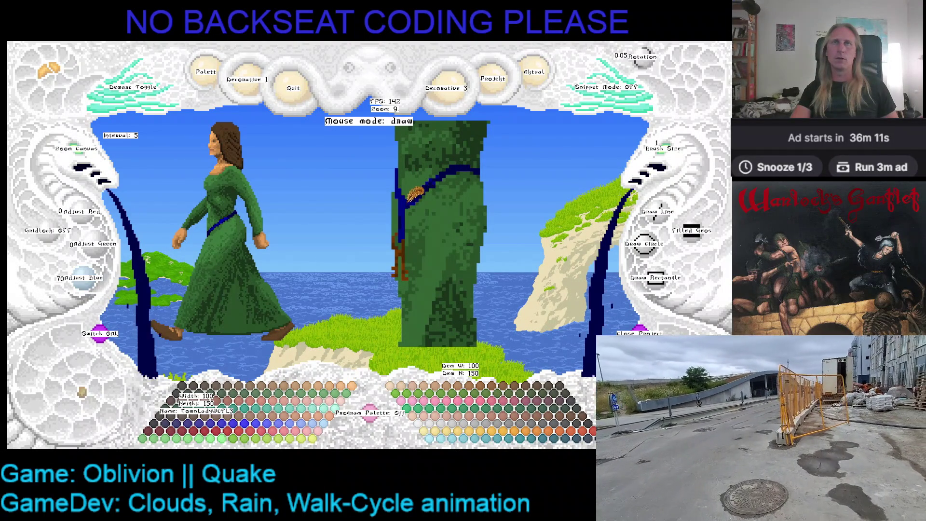
scroll(419, 192, "up", 6)
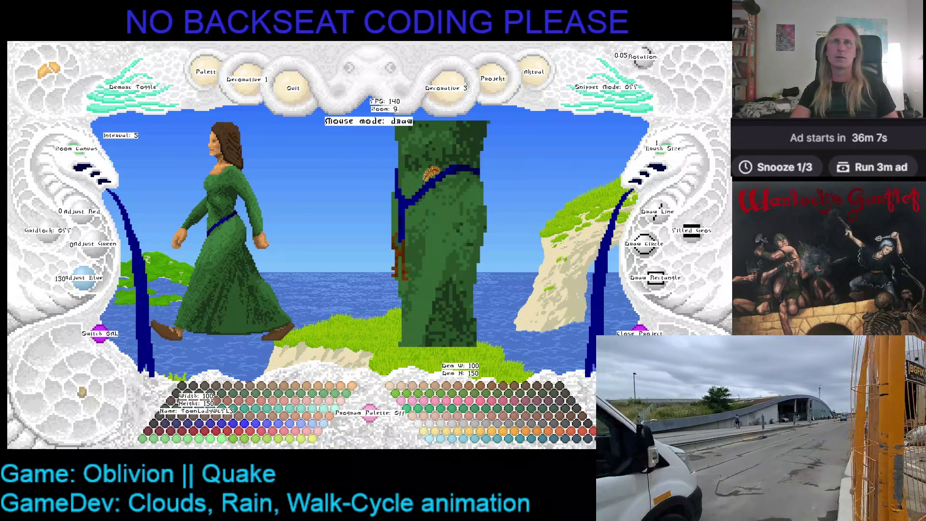
scroll(83, 280, "down", 3)
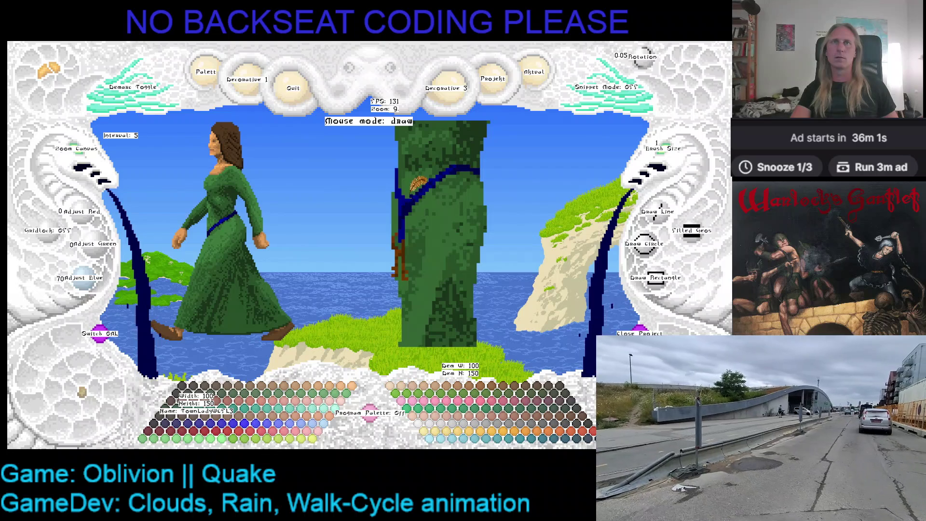
Sample the robe's mid green, sash blue and darker green, then save the sprite with Ctrl+S
right_click(414, 184)
right_click(412, 196)
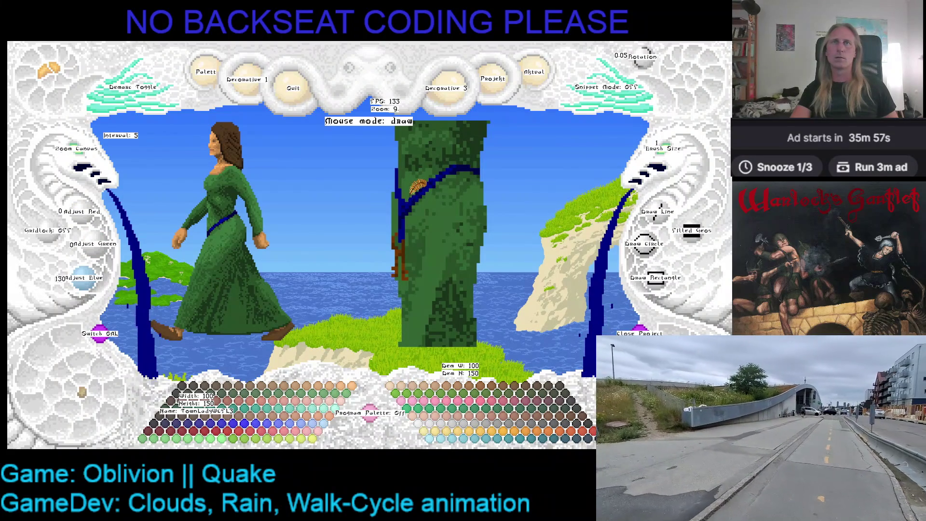
right_click(412, 193)
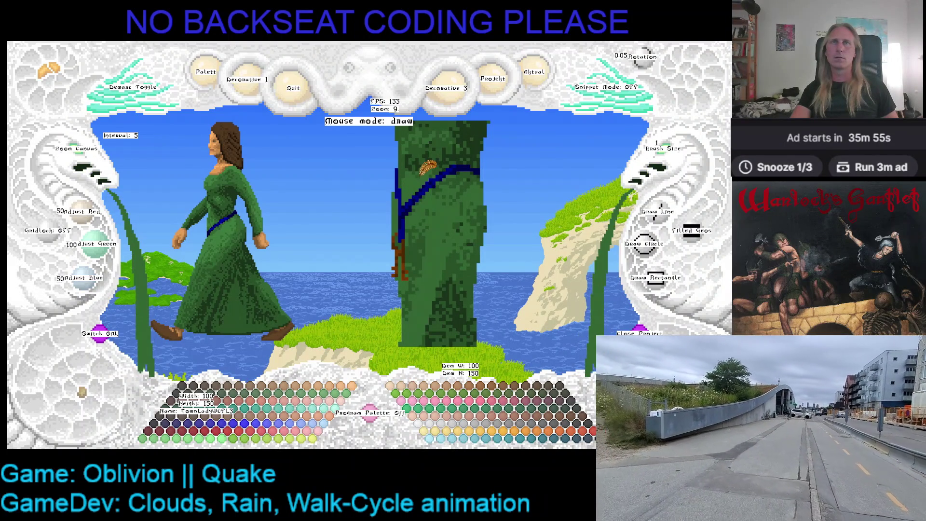
right_click(408, 168)
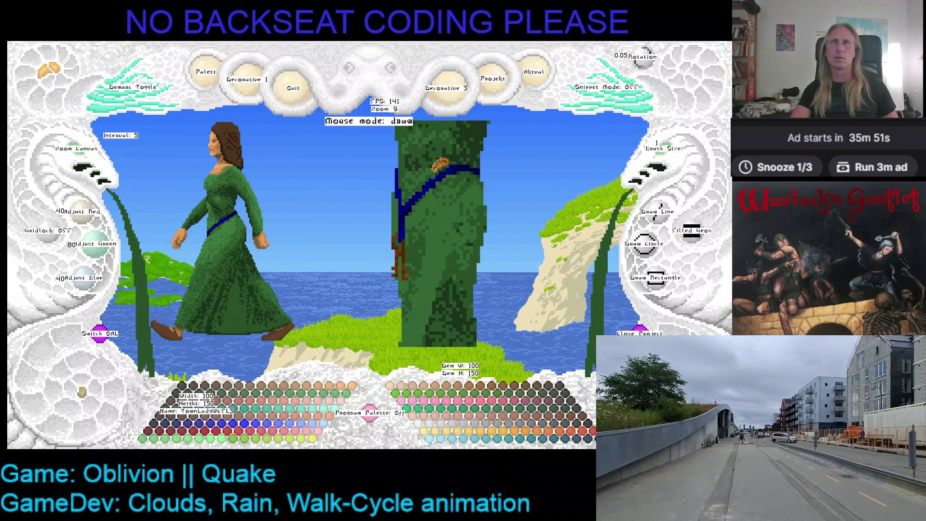
key("ctrl+s")
Sample mid and darker greens, the darkest sash blue, and finally the robe's deep shadow green
right_click(442, 186)
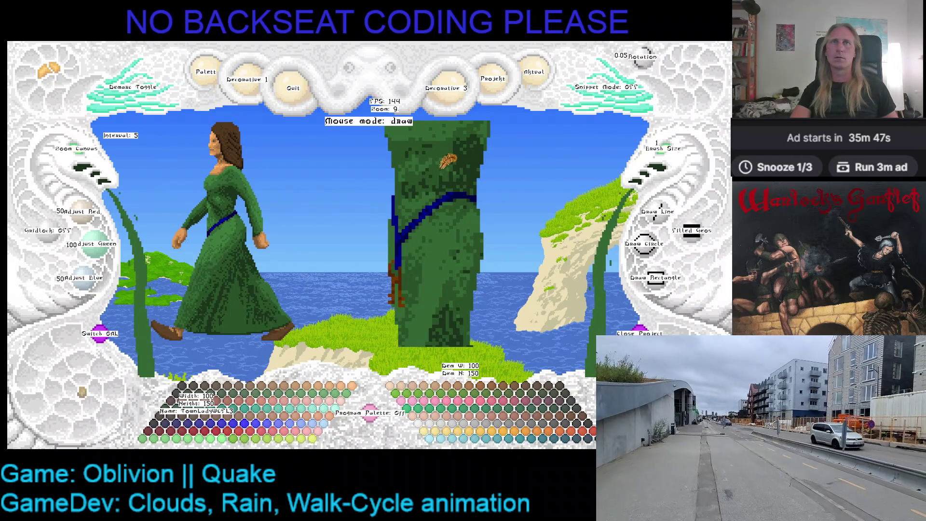
right_click(450, 173)
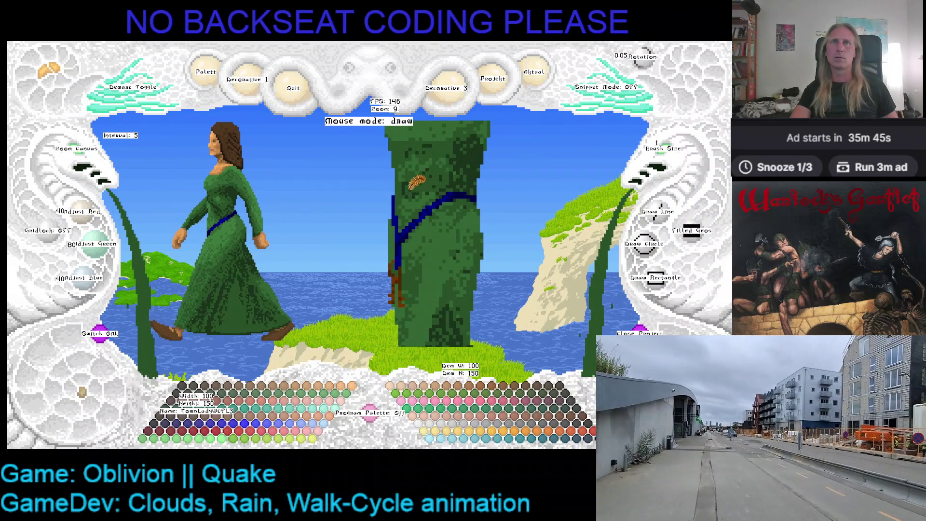
mouse_move(486, 173)
left_mouse_down()
mouse_move(438, 192)
mouse_move(465, 173)
left_mouse_up()
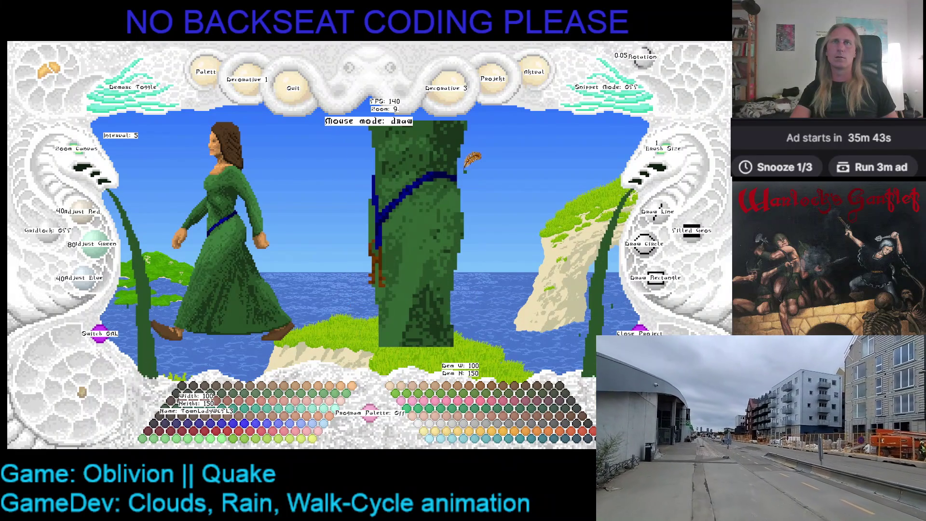
right_click(459, 167)
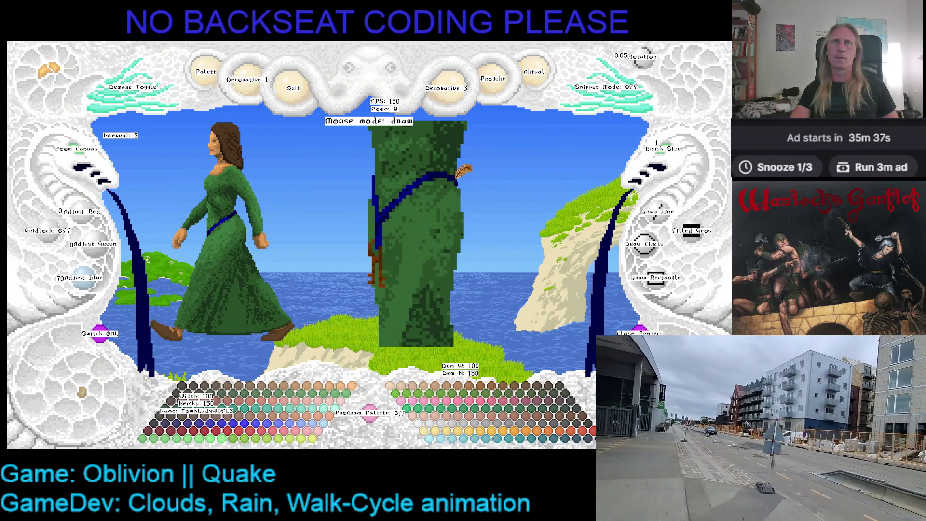
right_click(462, 161)
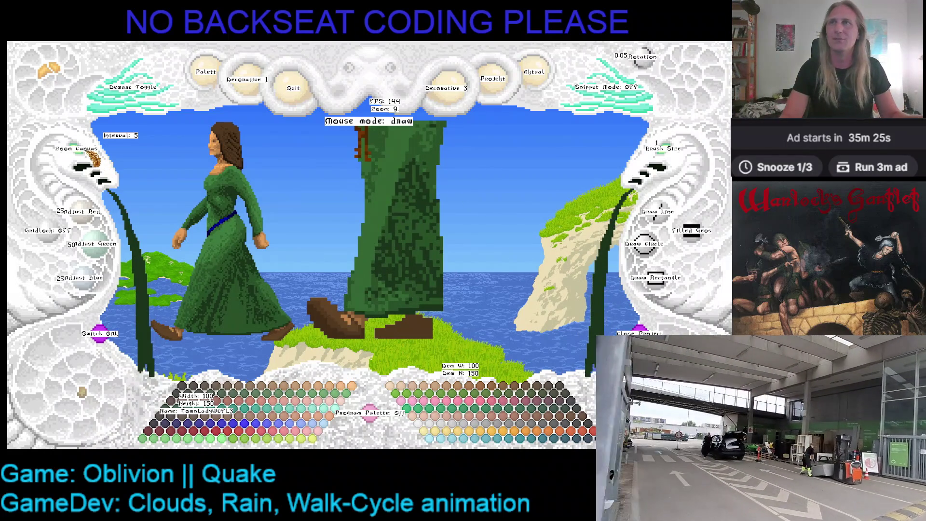
Zoom out to the whole figure, set Brush Size to 2, then zoom back in to 10 on the standing lady
left_click(88, 156)
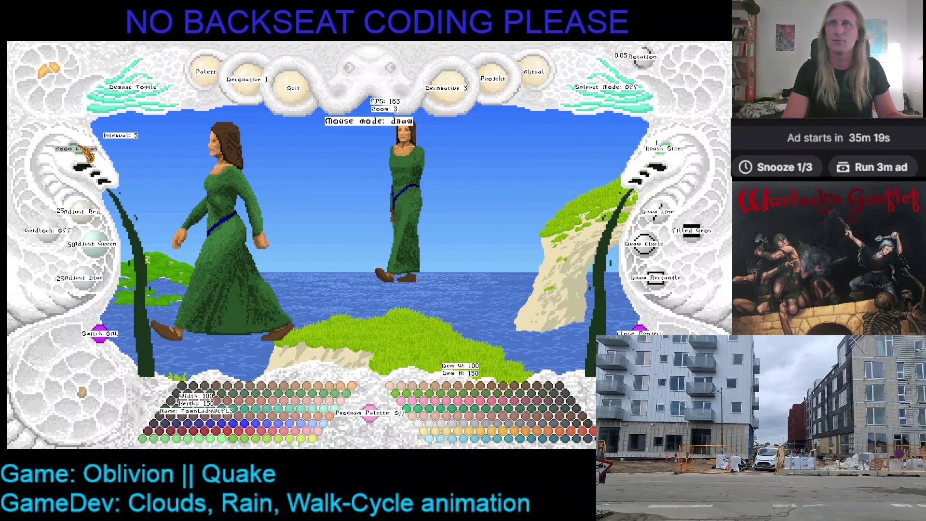
left_click(86, 168)
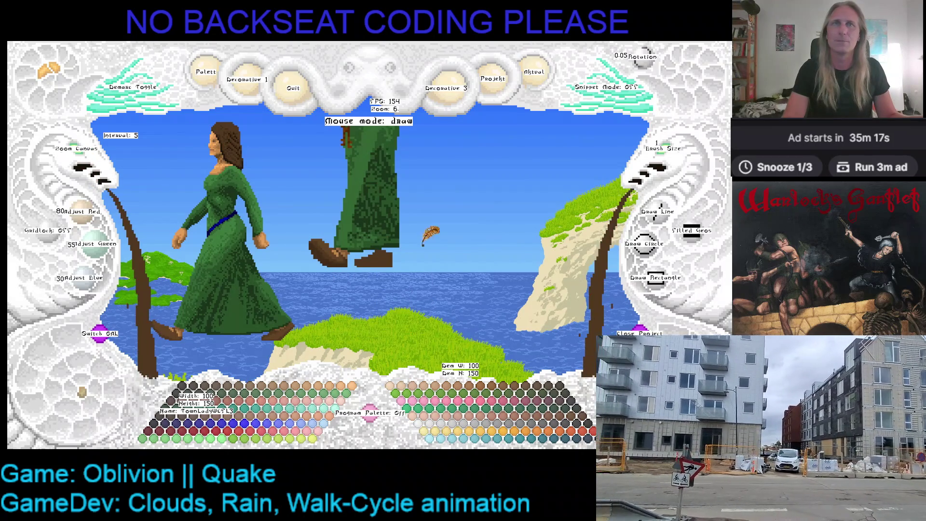
scroll(492, 213, "down", 1)
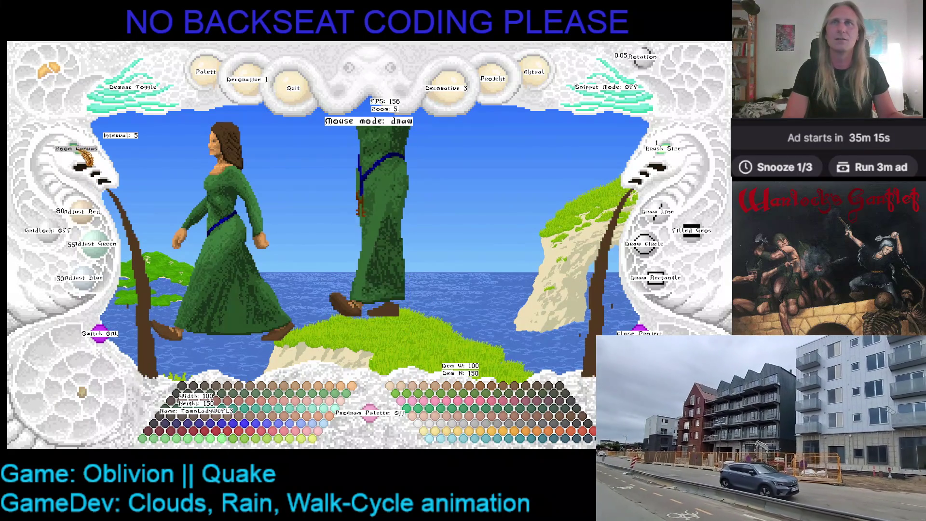
scroll(397, 256, "down", 2)
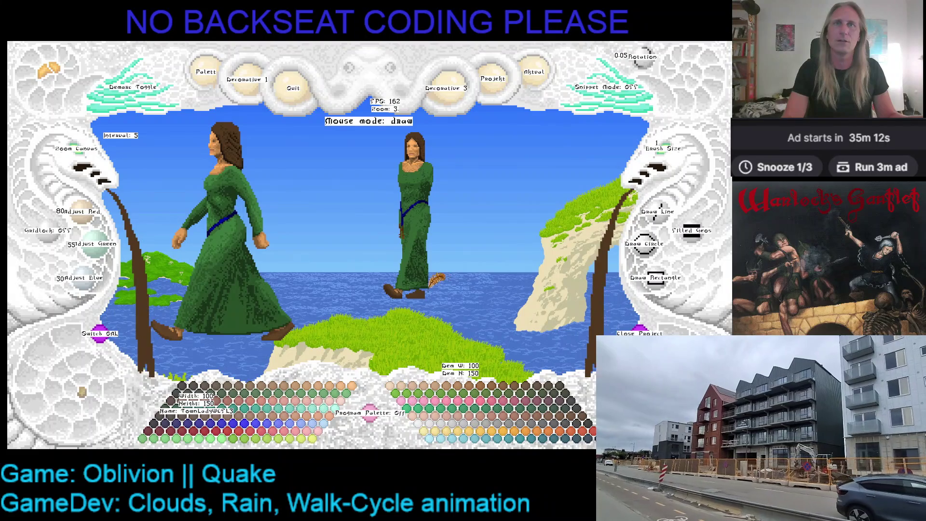
left_click(671, 153)
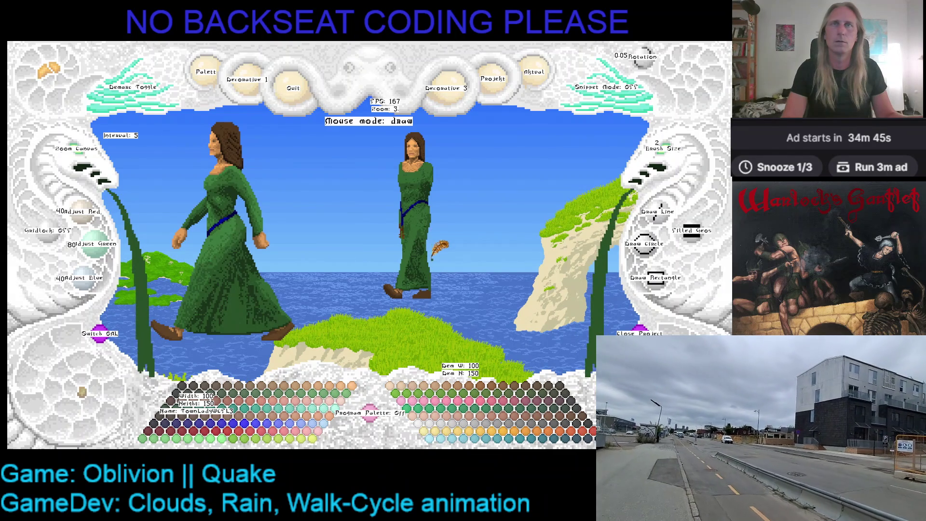
left_click(76, 153)
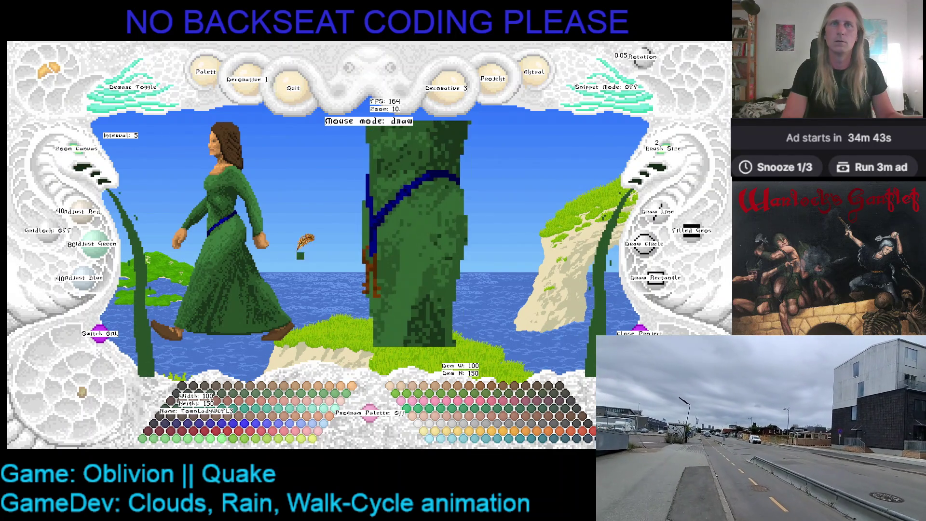
Zoom in, drop to a one-pixel brush and eyedrop the shoe brown, undoing two mistaken picks
left_click(76, 155)
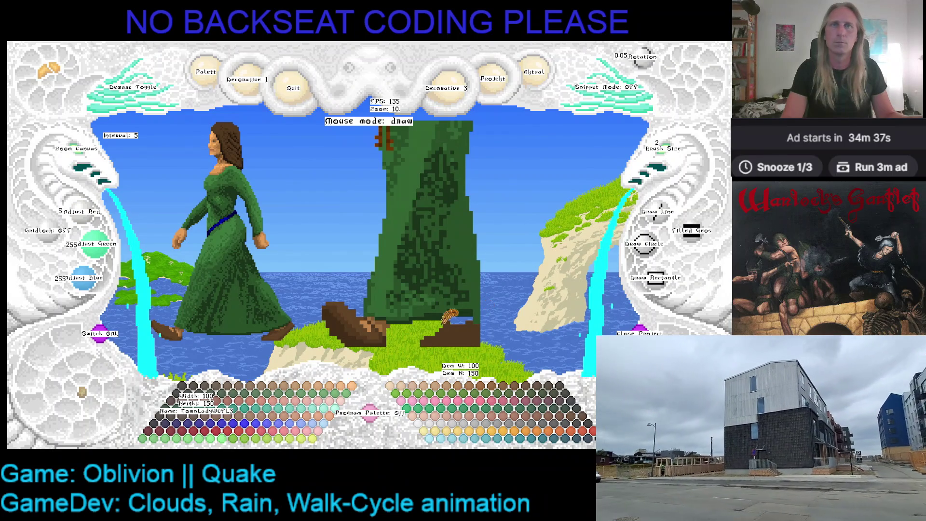
right_click(450, 316)
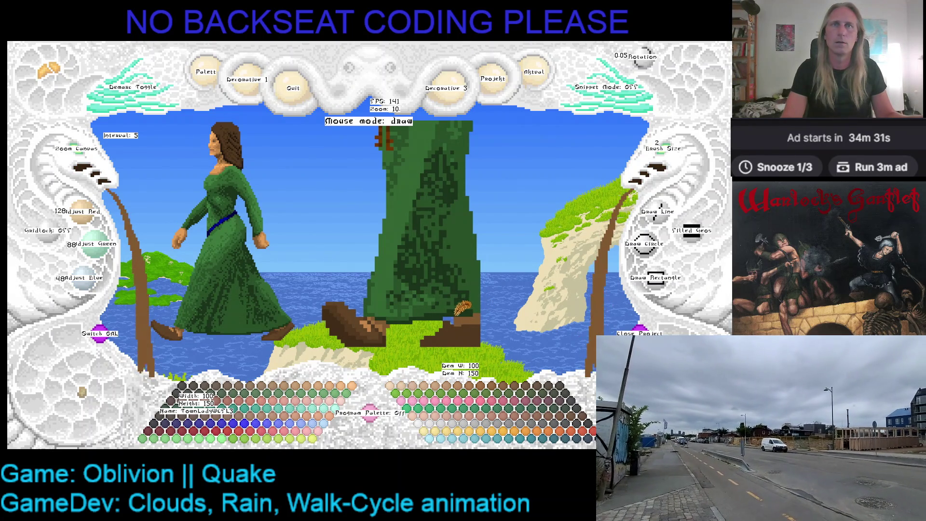
key("ctrl+z")
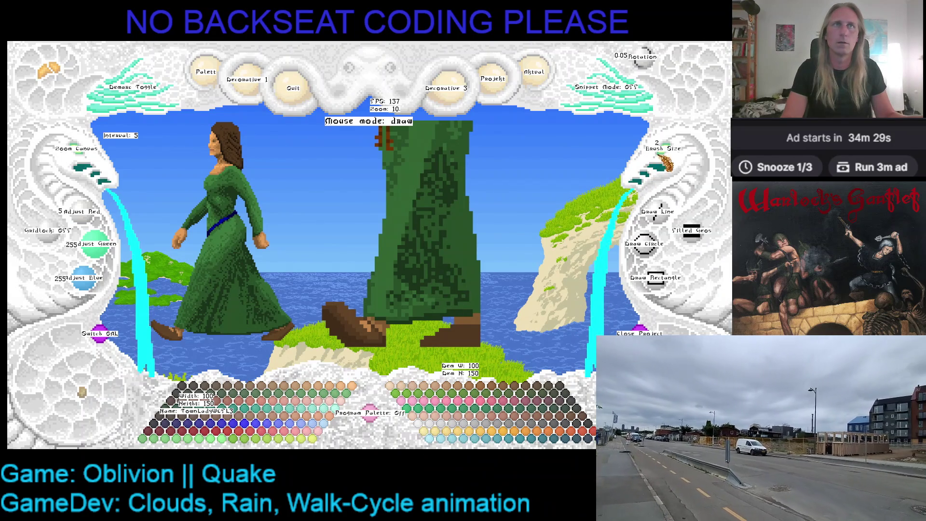
left_click(663, 161)
right_click(461, 311)
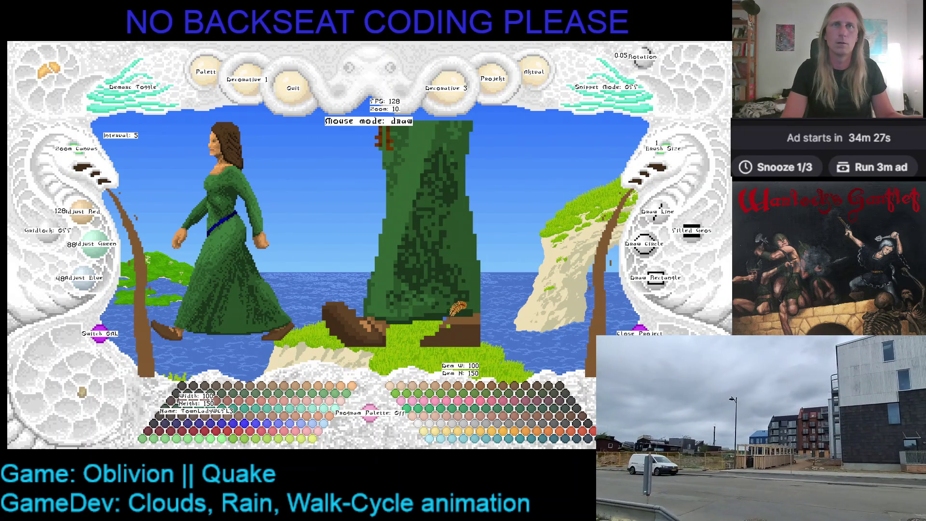
key("ctrl+z")
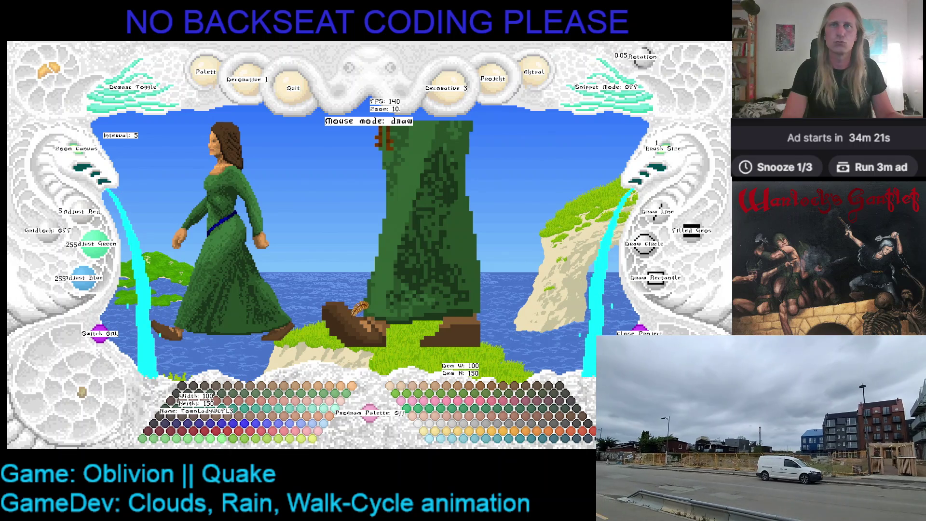
right_click(351, 316)
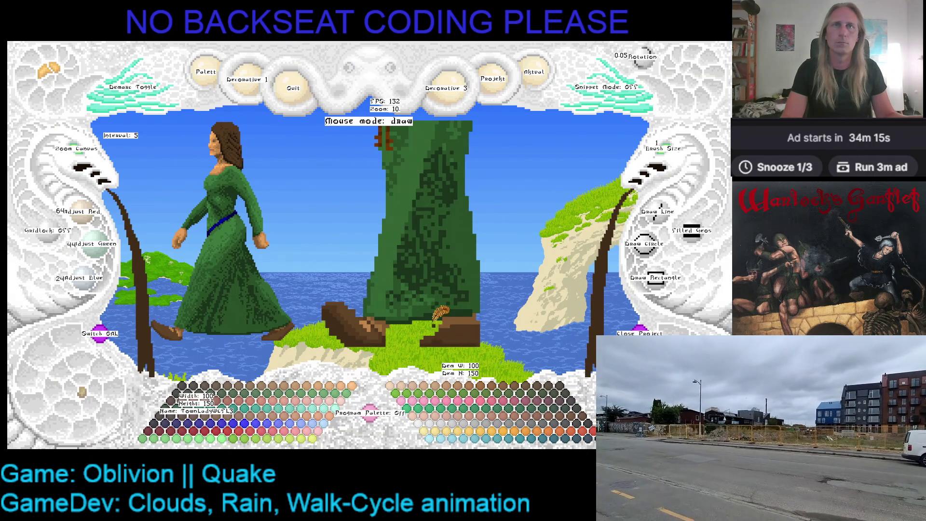
Cycle the colour through medium and lighter browns, then pick the shoe's dark brown for shading
key("Right")
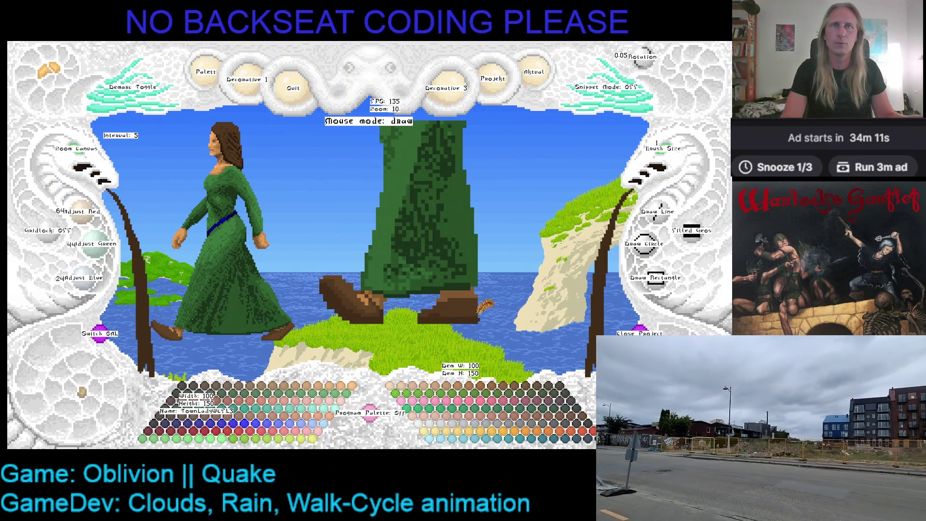
key("c")
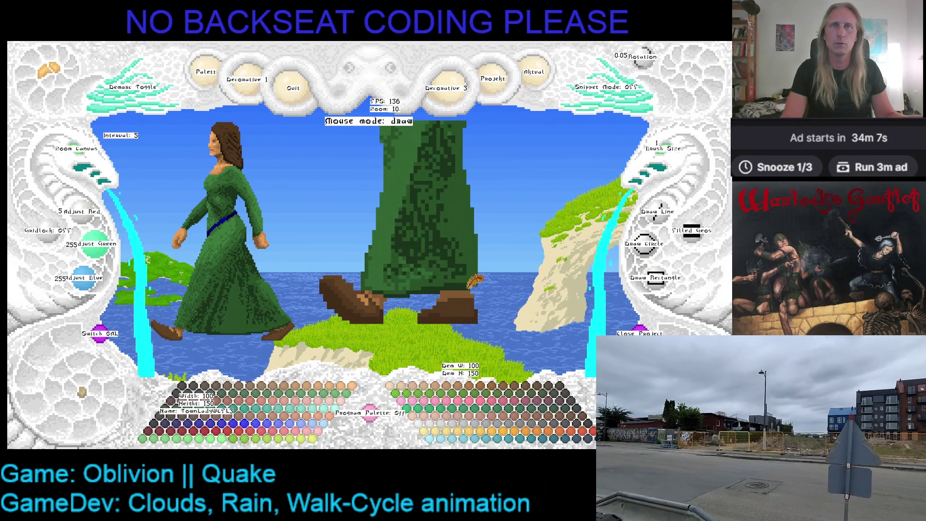
key("c")
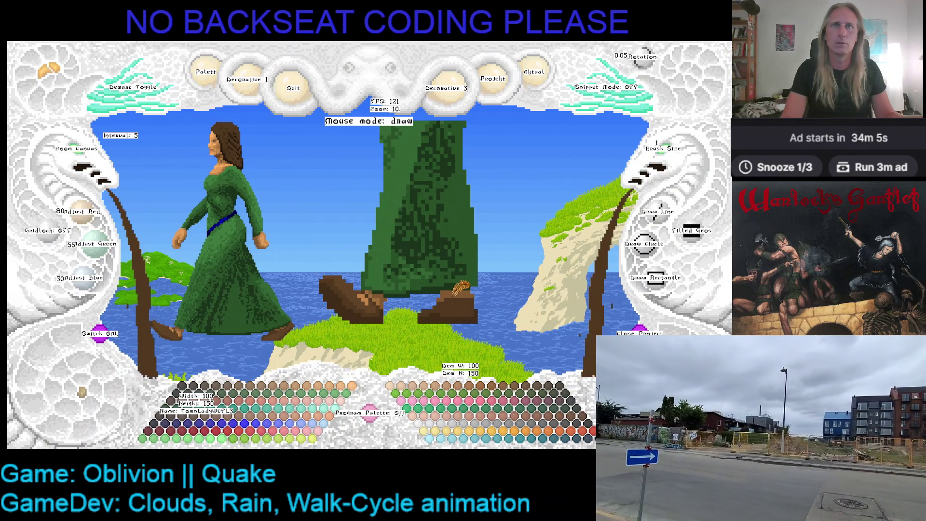
key("c")
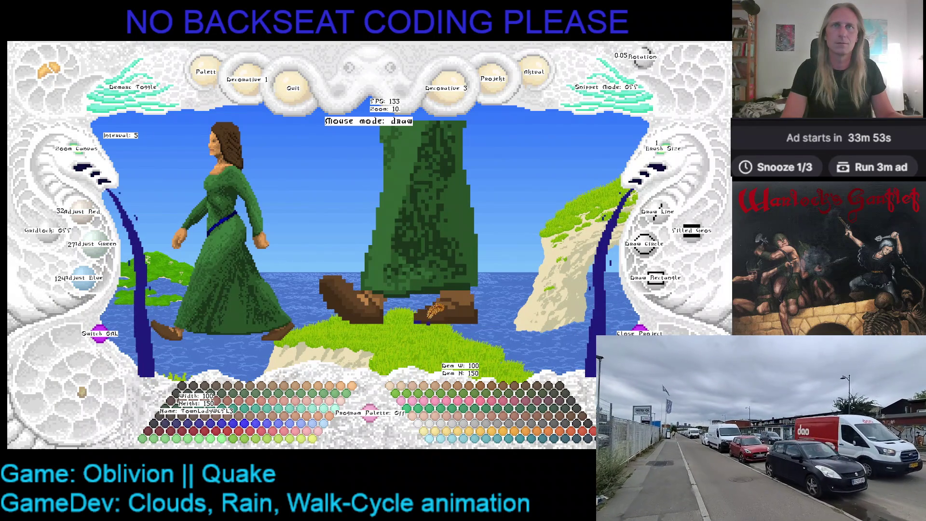
right_click(426, 310)
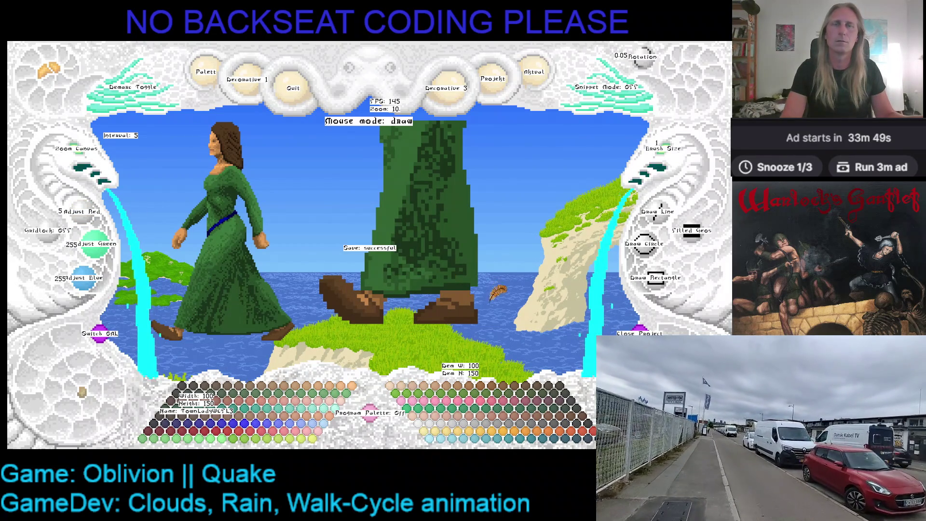
Refine the shoes with dark, medium, lighter and pale browns, then save and zoom out to 2
right_click(439, 297)
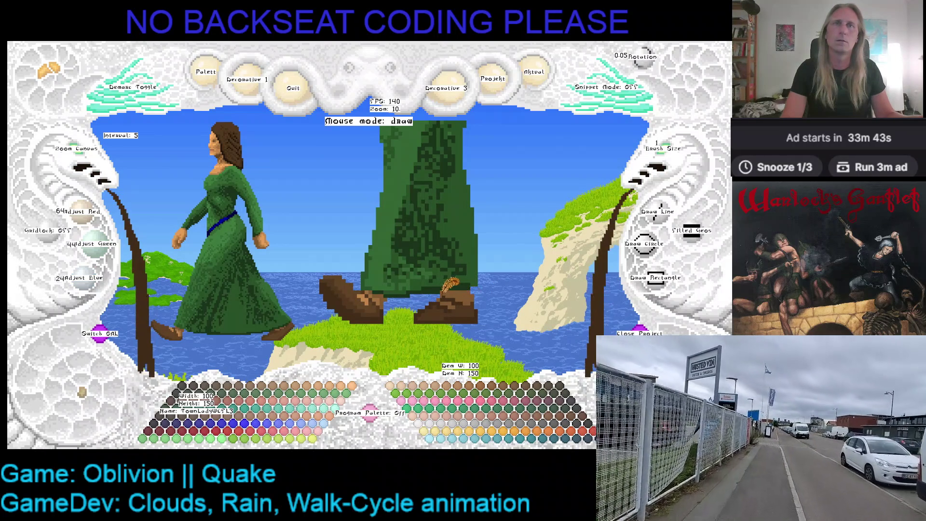
right_click(446, 288)
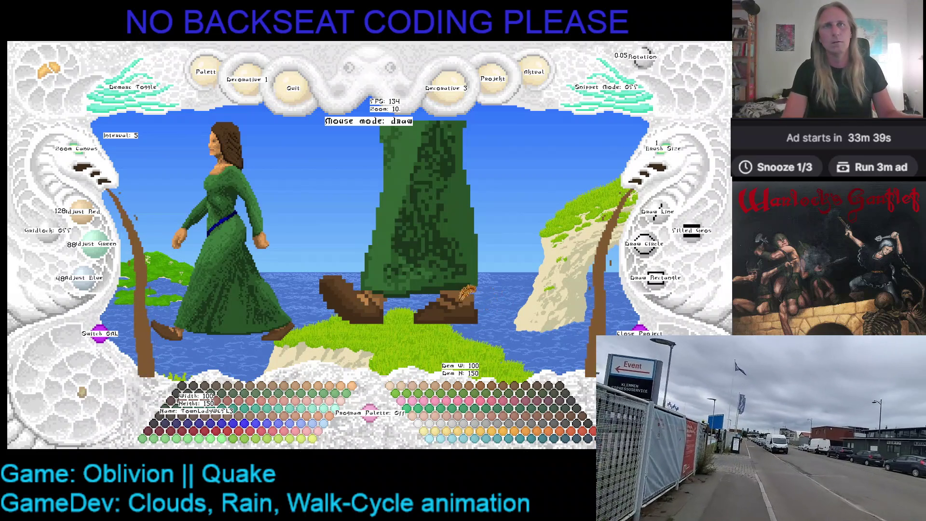
right_click(466, 293)
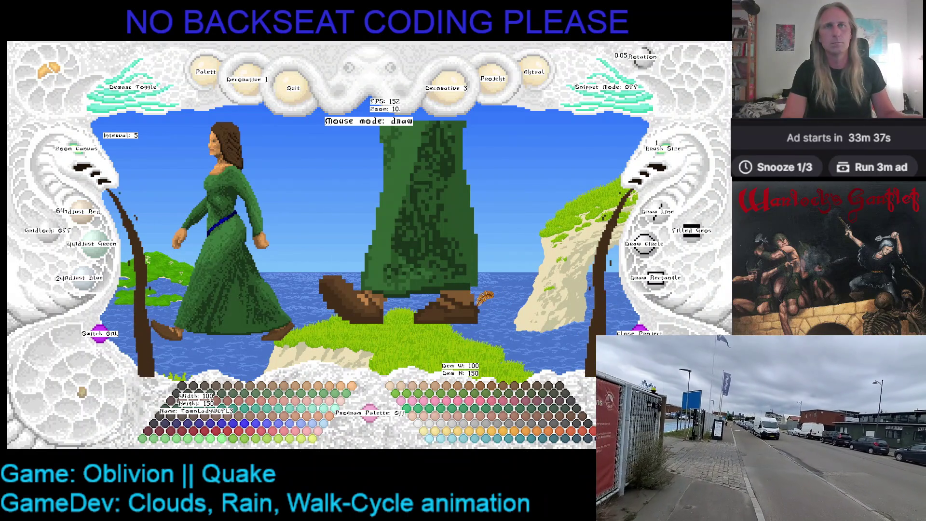
left_click(460, 295)
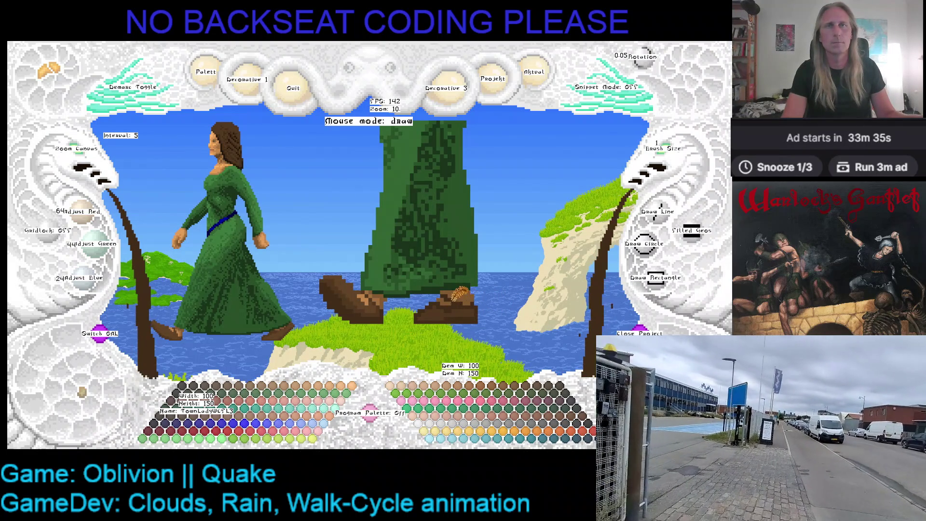
left_click(456, 295)
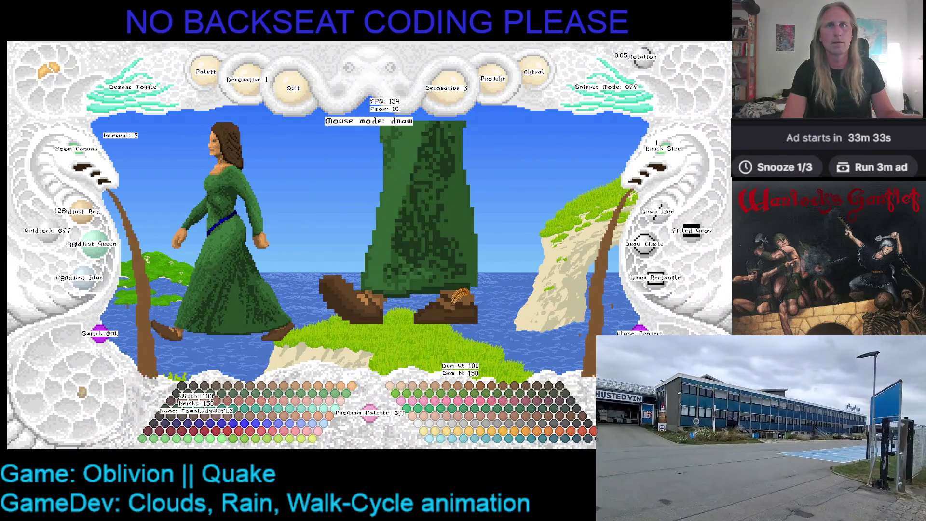
left_click(446, 298)
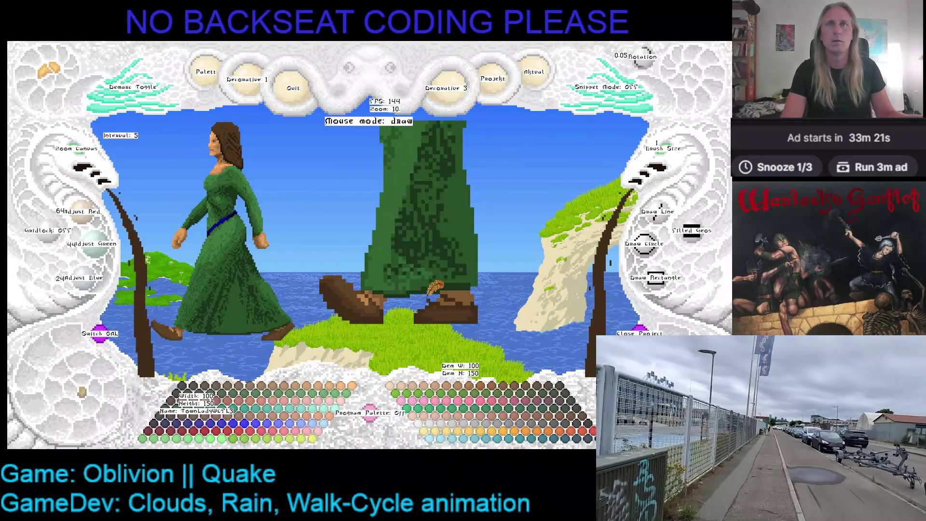
right_click(383, 293)
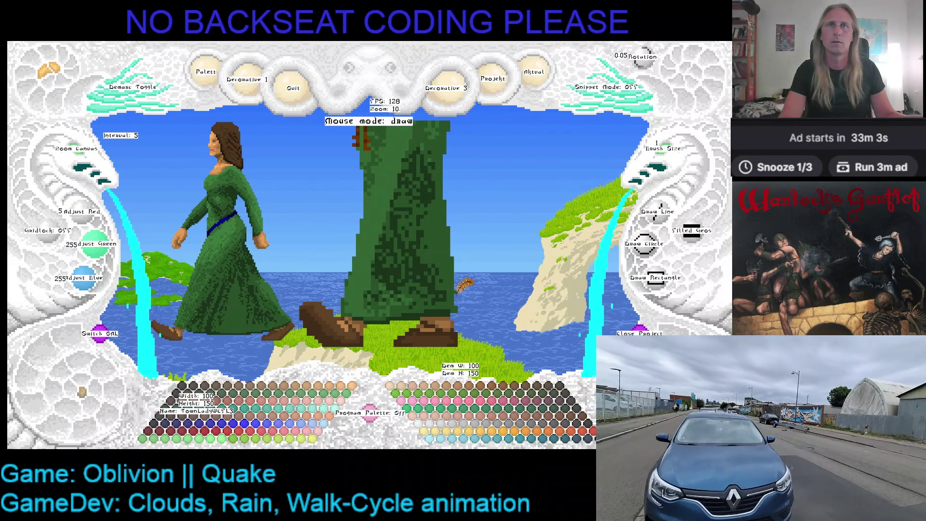
left_click(76, 149)
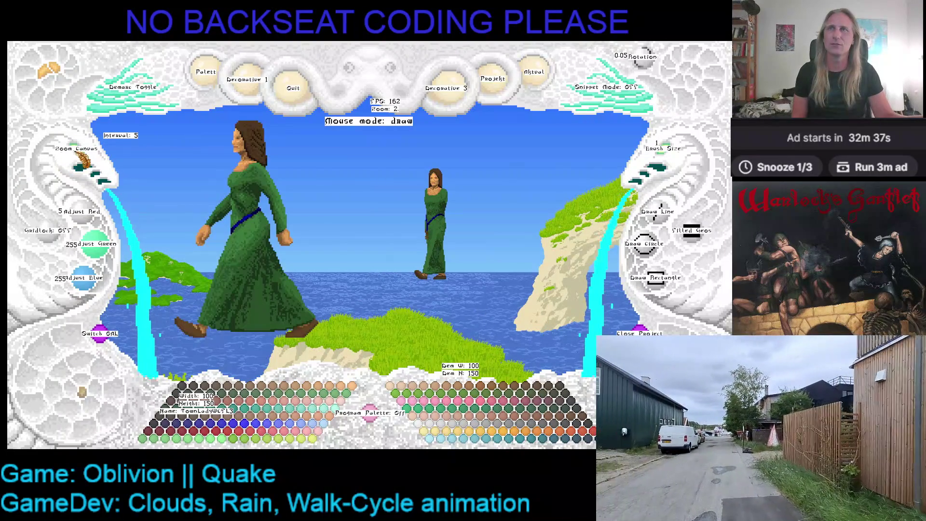
Zoom back to 10, pick the dark robe green and paint the diagonal blue sash across the waist
left_click(86, 153)
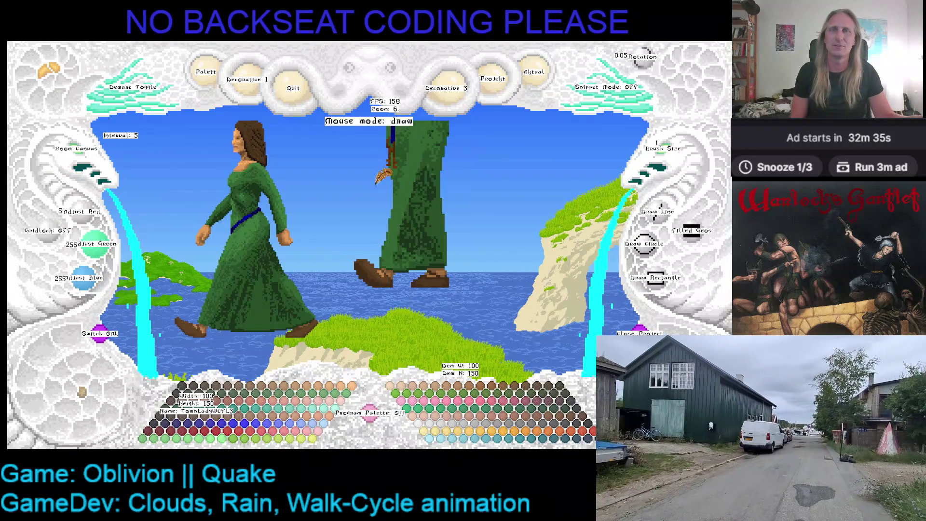
left_click(100, 156)
right_click(459, 181)
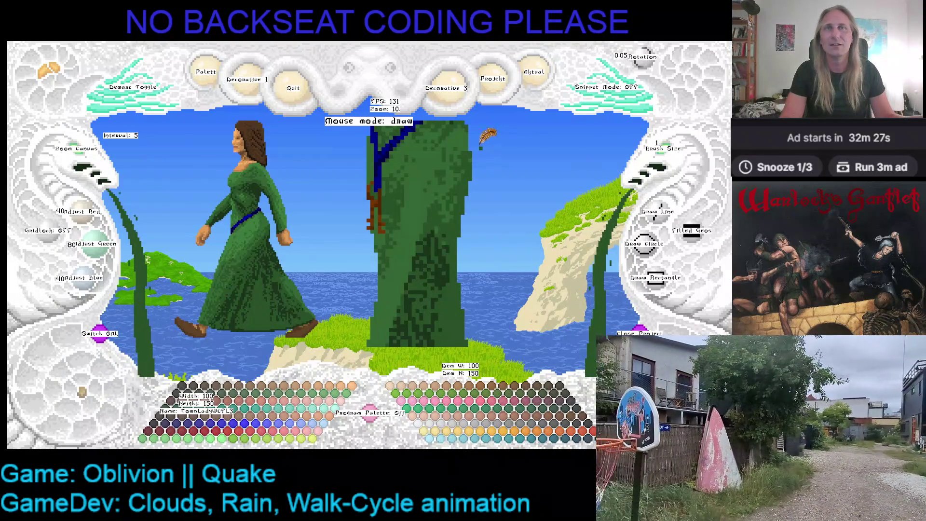
left_click(484, 167)
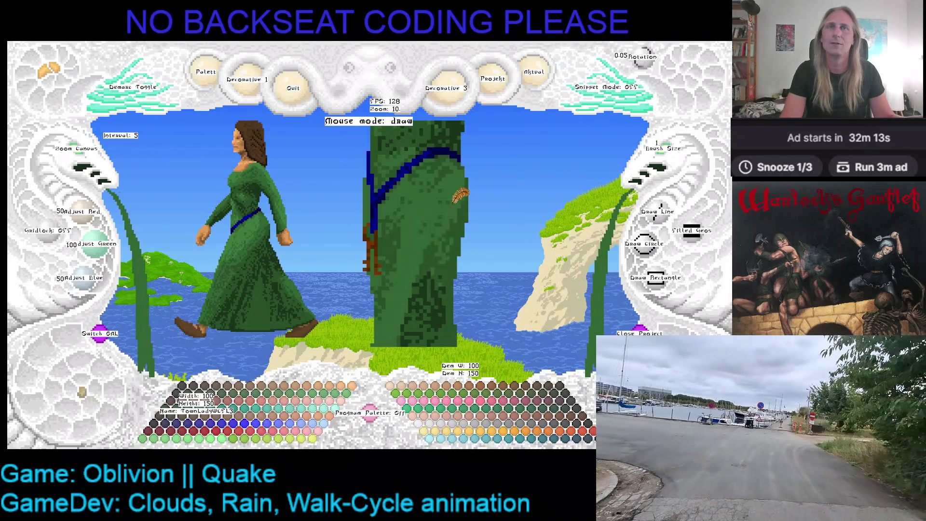
key("Left")
key("Down")
Reshade the lower robe with dark and lighter greens and pan down to the lady's feet
right_click(472, 140)
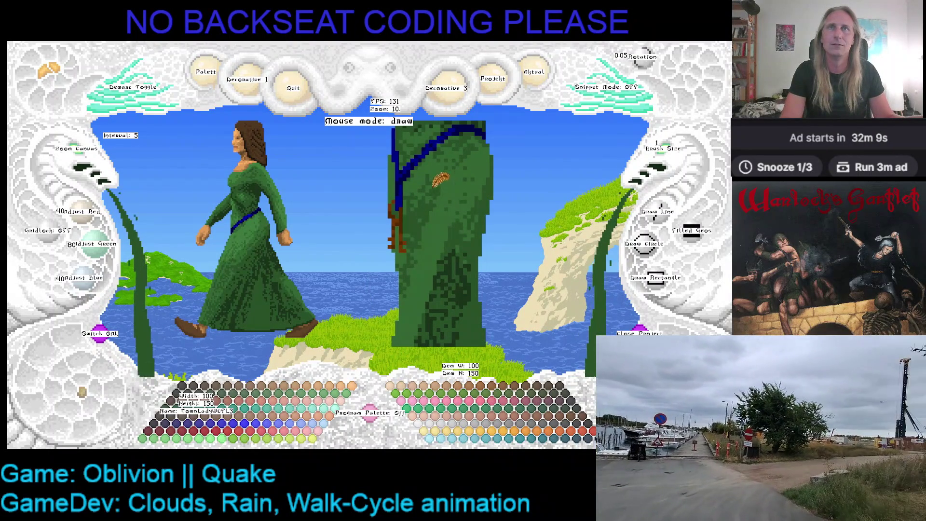
right_click(425, 217)
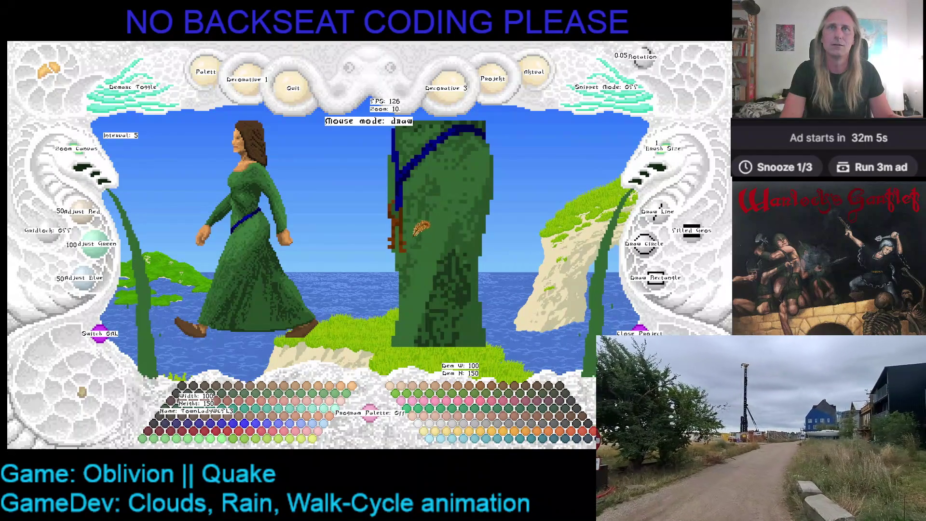
scroll(434, 253, "down", 1)
right_click(481, 195)
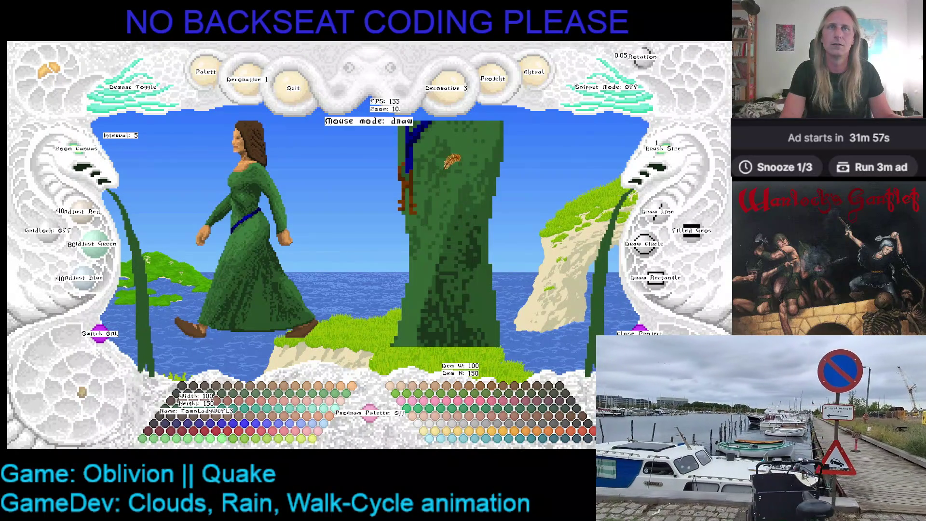
left_click(480, 148)
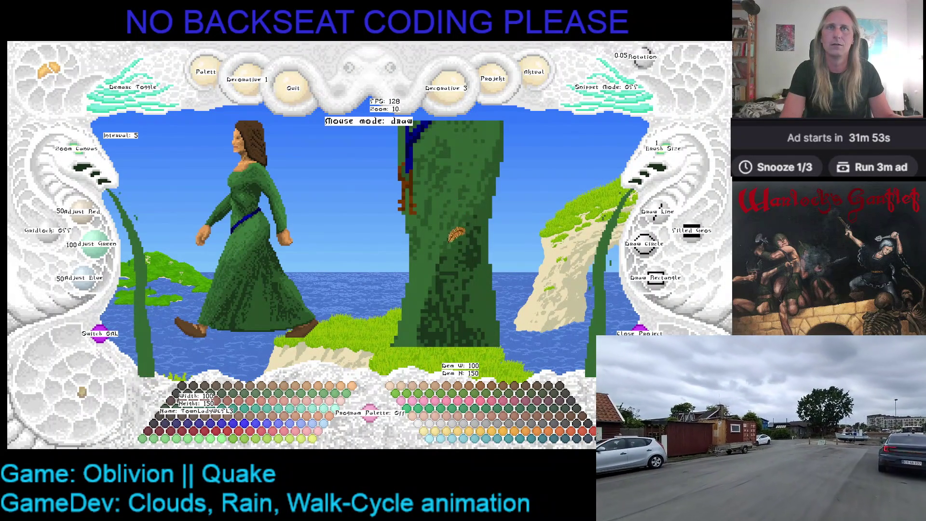
left_click_drag(463, 231, 490, 158)
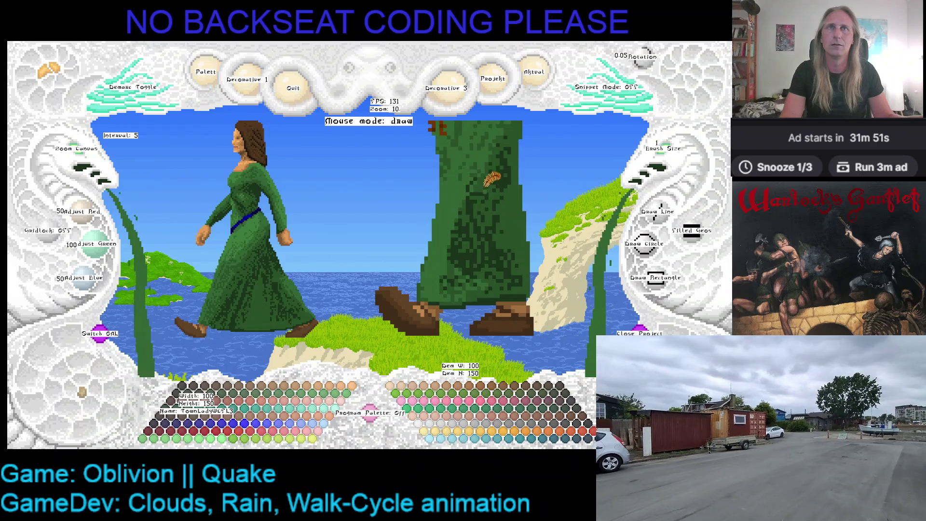
right_click(489, 172)
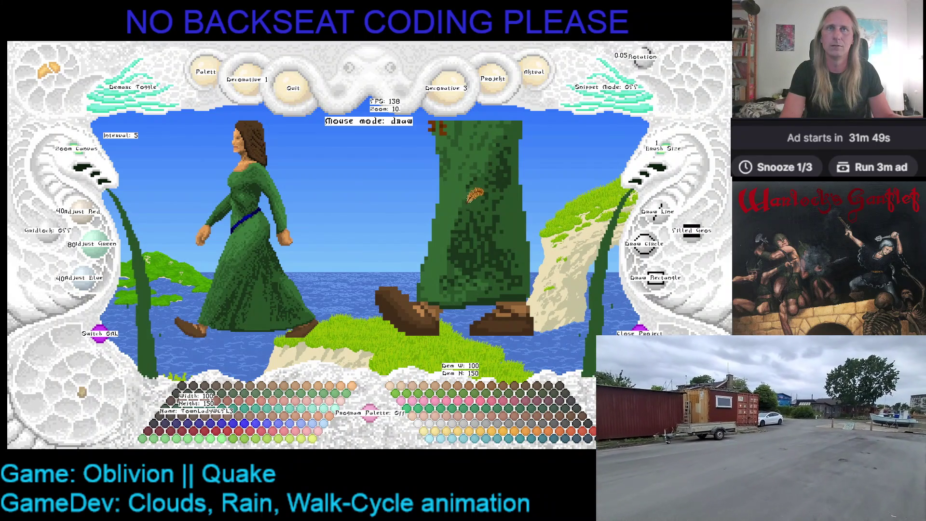
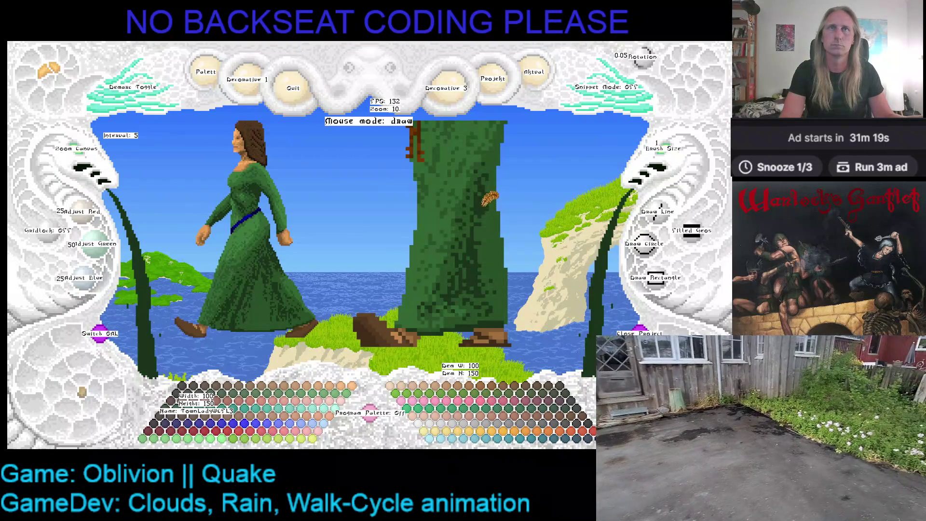
scroll(506, 239, "down", 1)
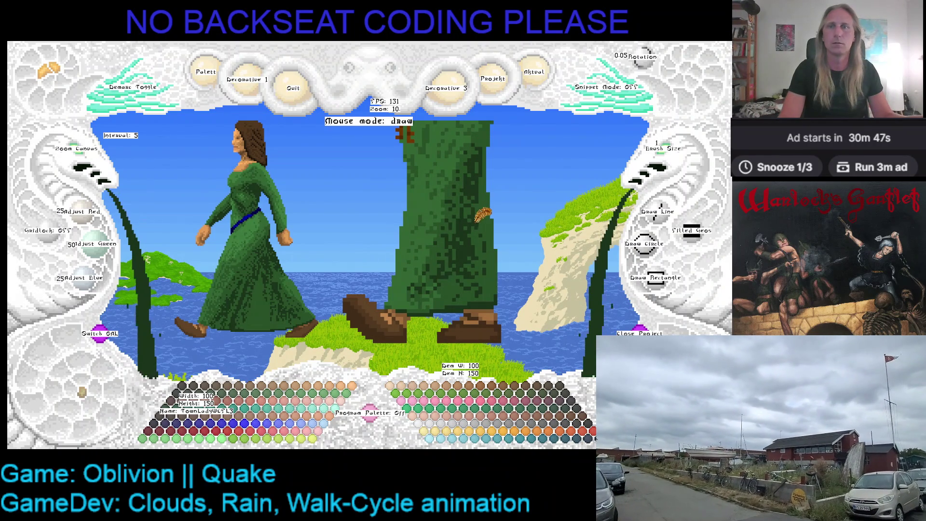
scroll(487, 232, "up", 3)
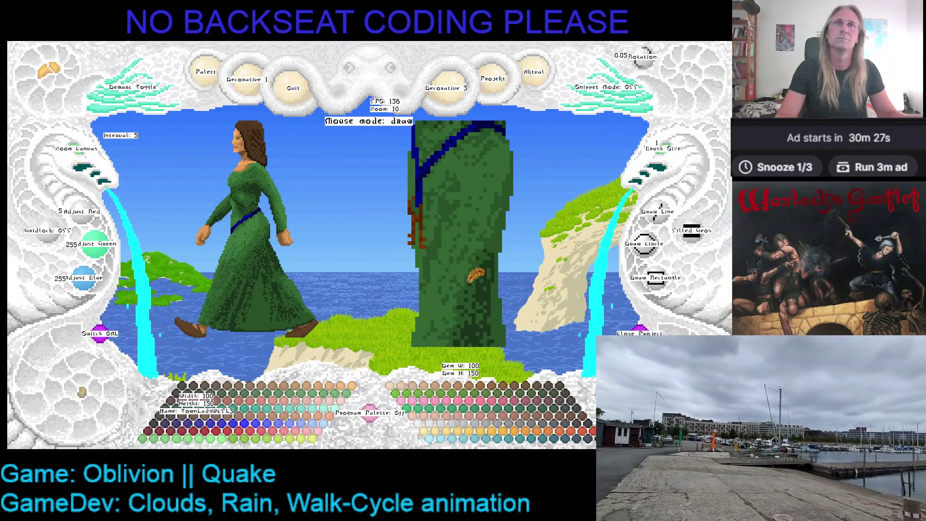
Shift the zoomed view across the sprite and save the current walk-cycle frame
key("Left")
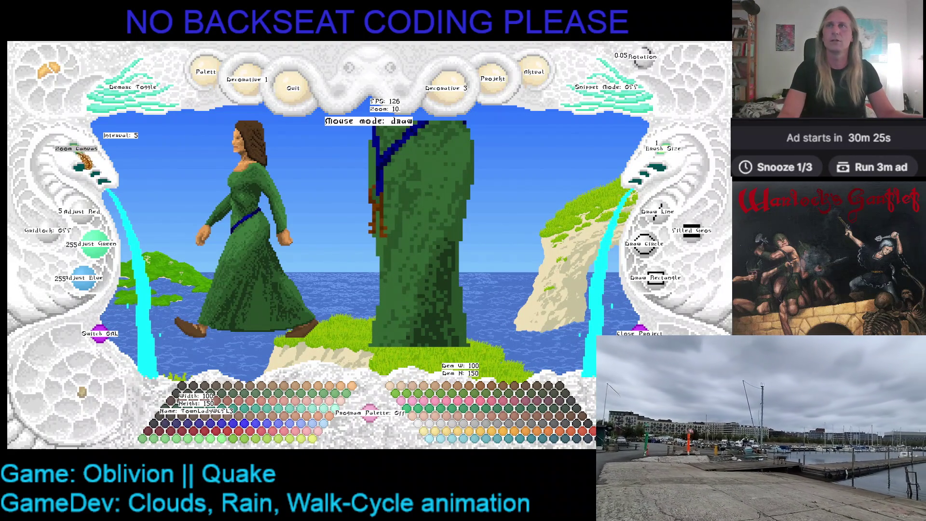
scroll(81, 160, "down", 7)
key("ctrl+s")
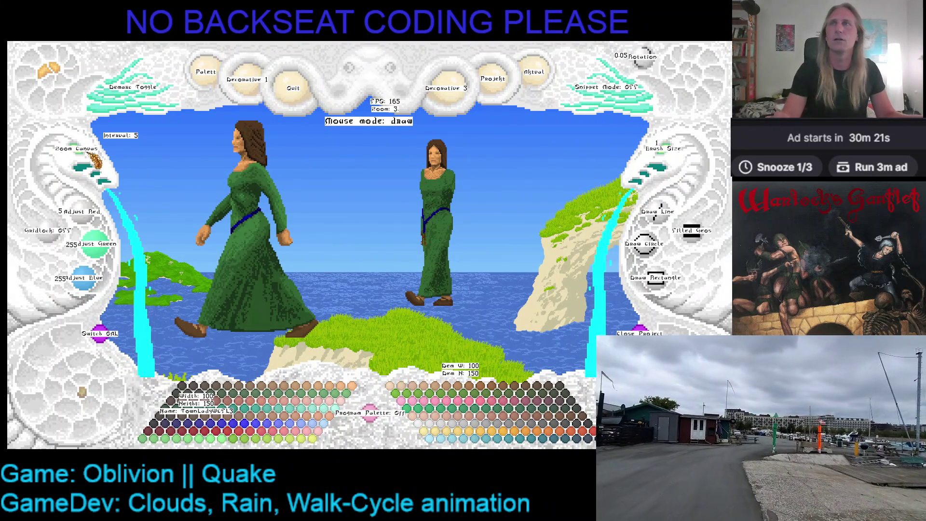
scroll(94, 160, "up", 4)
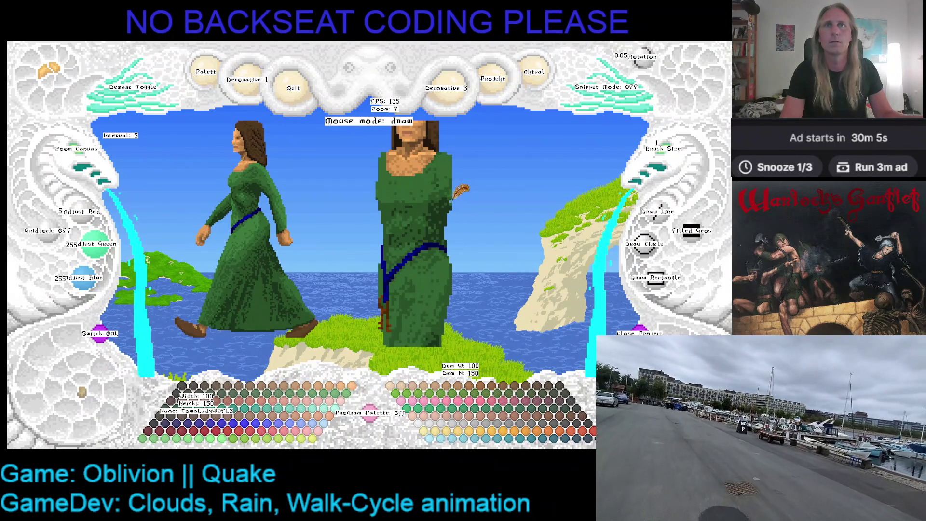
Paint the dark-green sleeve further down the arm with sampled dress greens, then move to the next frame
key("ctrl+s")
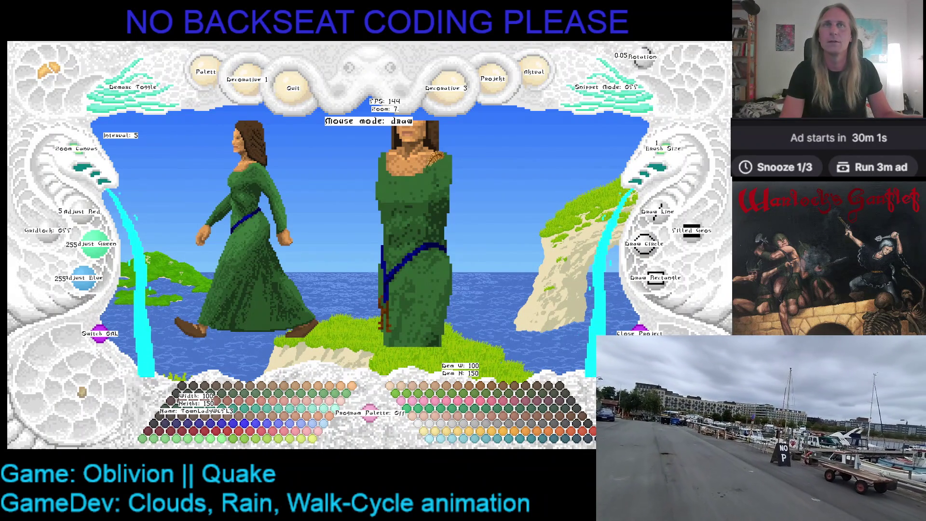
scroll(506, 177, "up", 1)
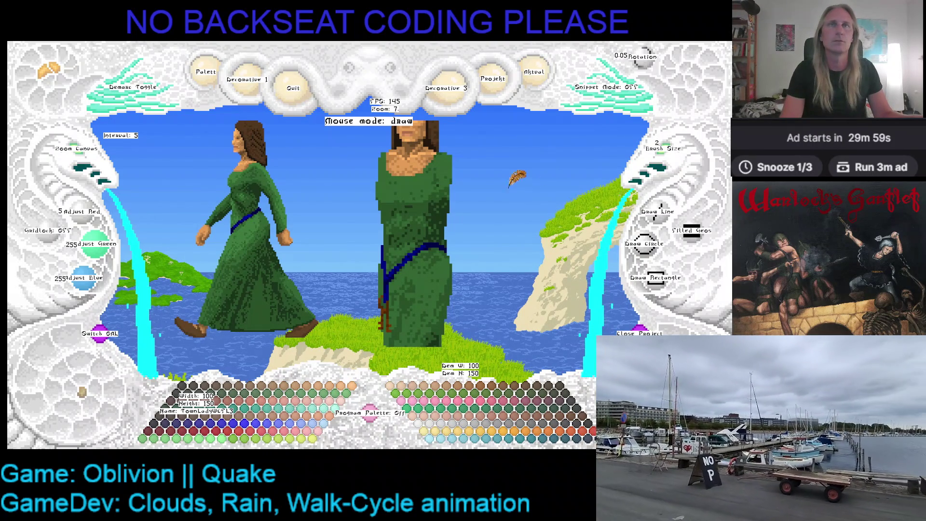
right_click(434, 151)
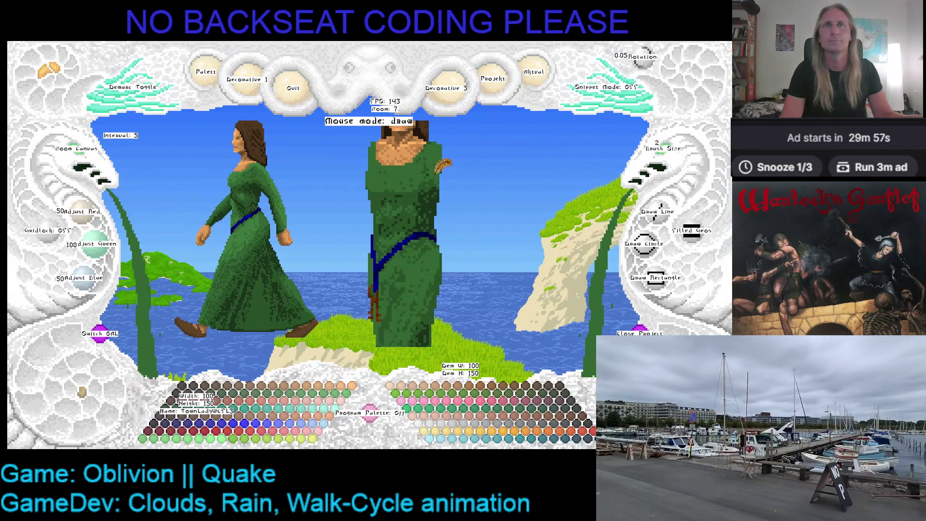
right_click(437, 188)
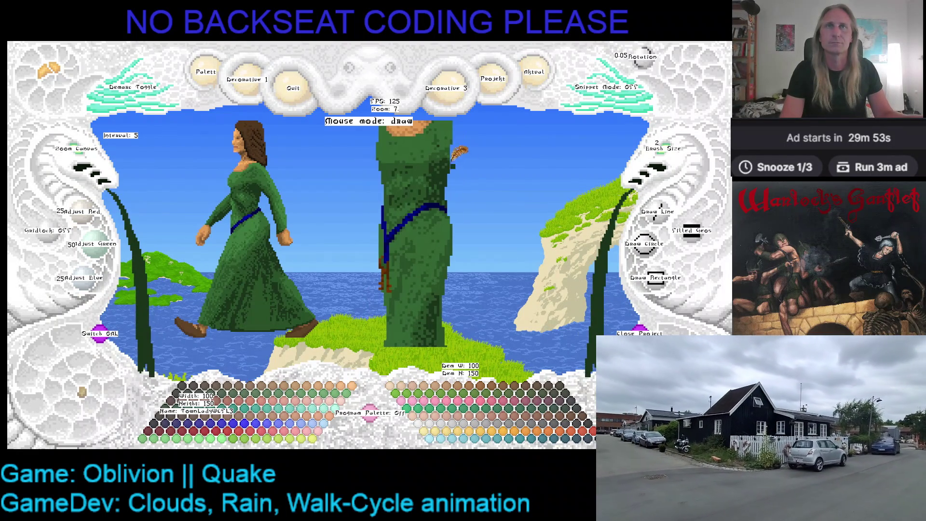
left_click_drag(475, 181, 479, 216)
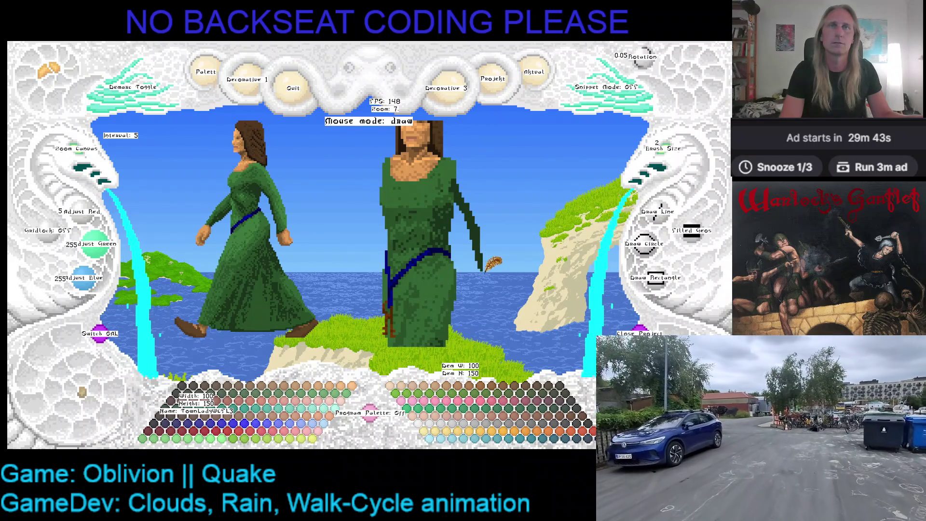
right_click(474, 202)
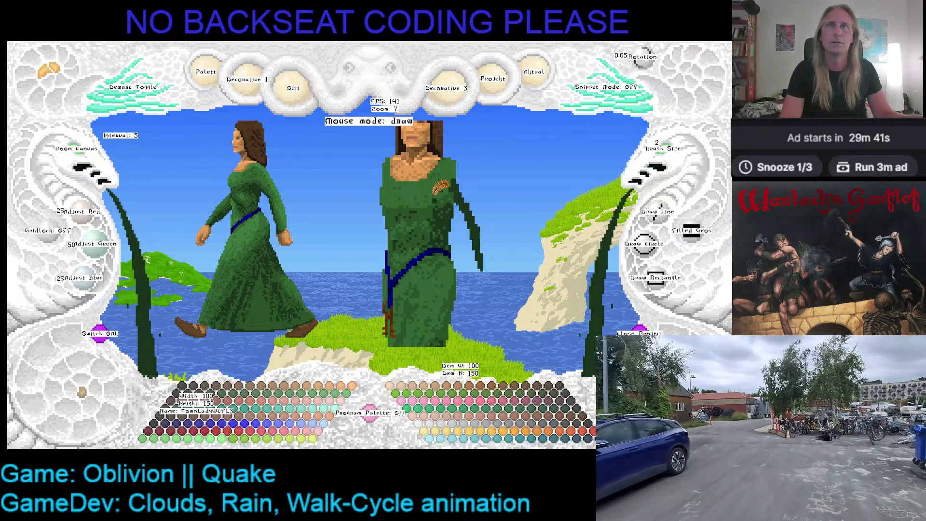
right_click(448, 190)
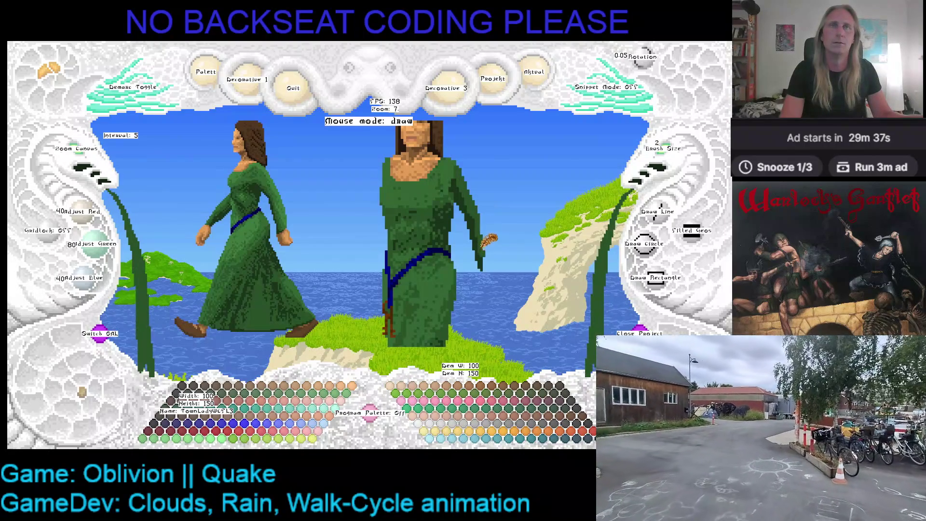
key("Right")
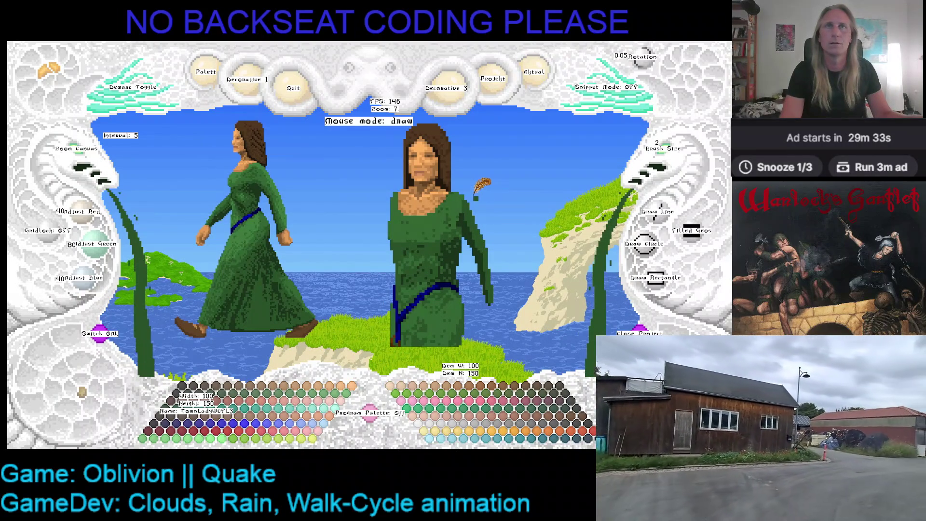
Lengthen the sleeve down the lower arm with a lighter dress green using 1- and 2-pixel brushes
key("c")
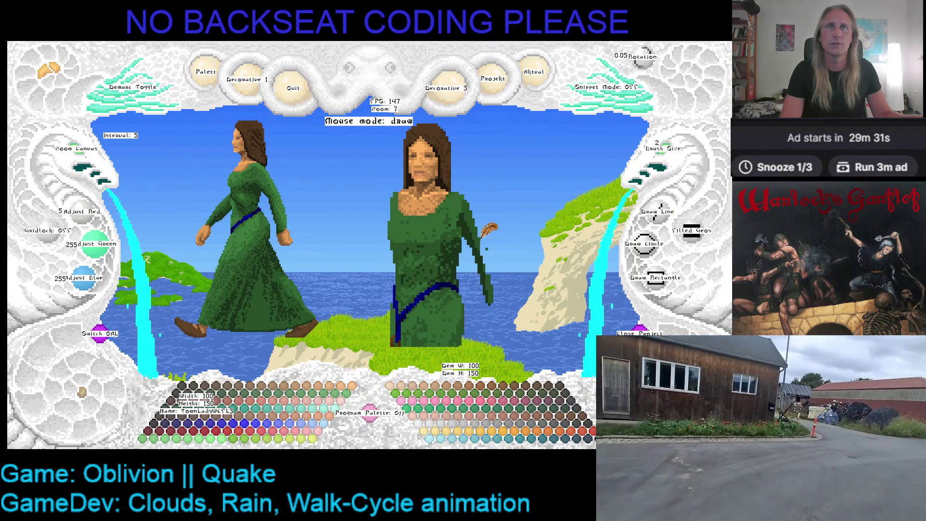
key("c")
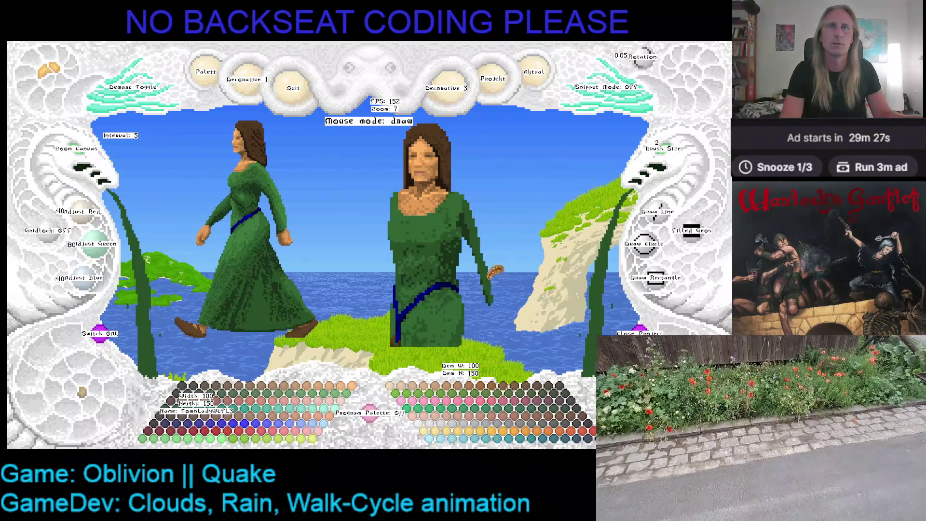
left_click(660, 172)
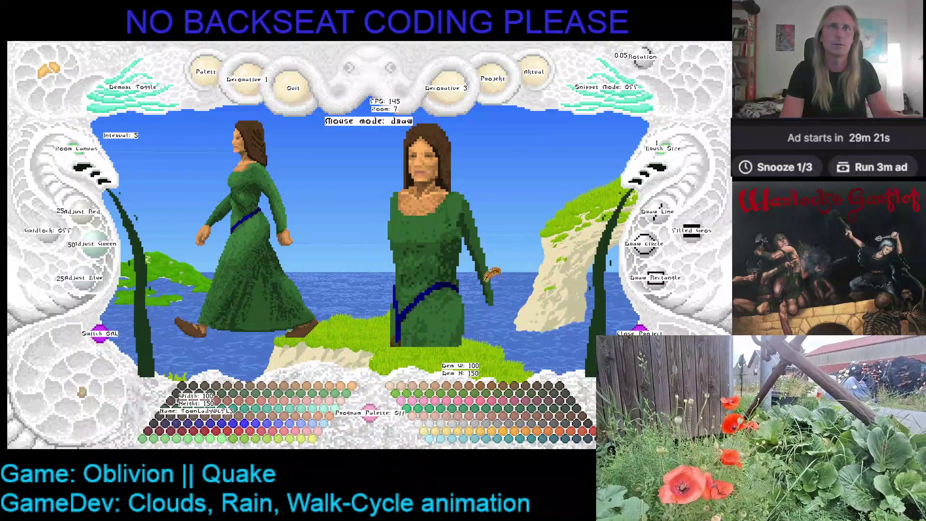
left_click_drag(506, 274, 481, 180)
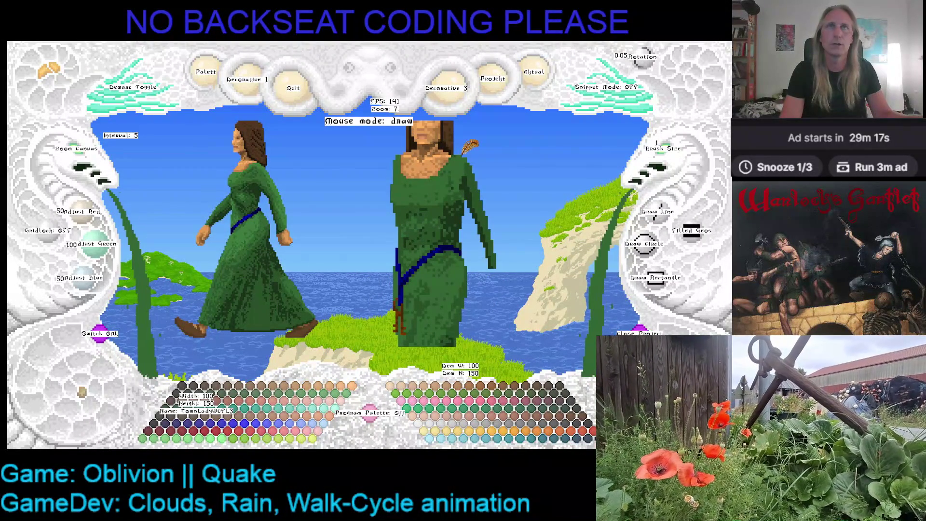
left_click(471, 151)
left_click(642, 150)
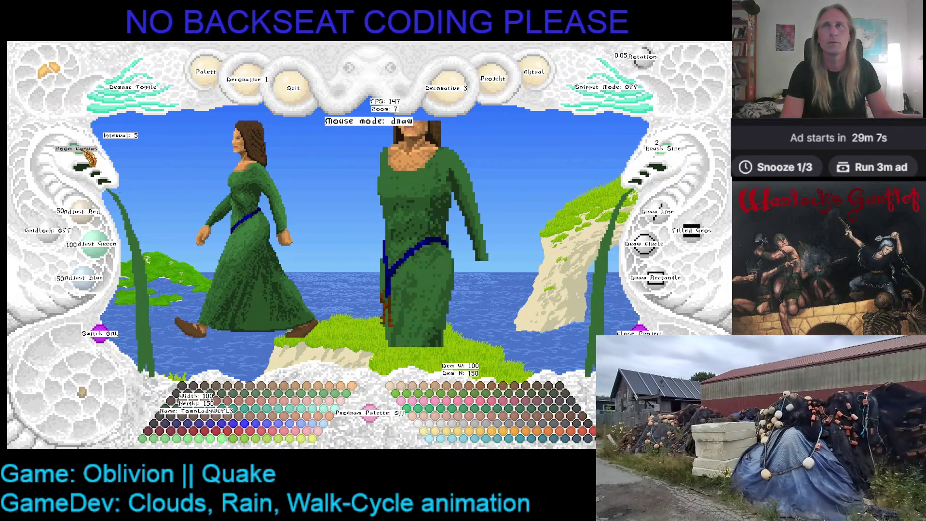
left_click(87, 163)
left_click(87, 161)
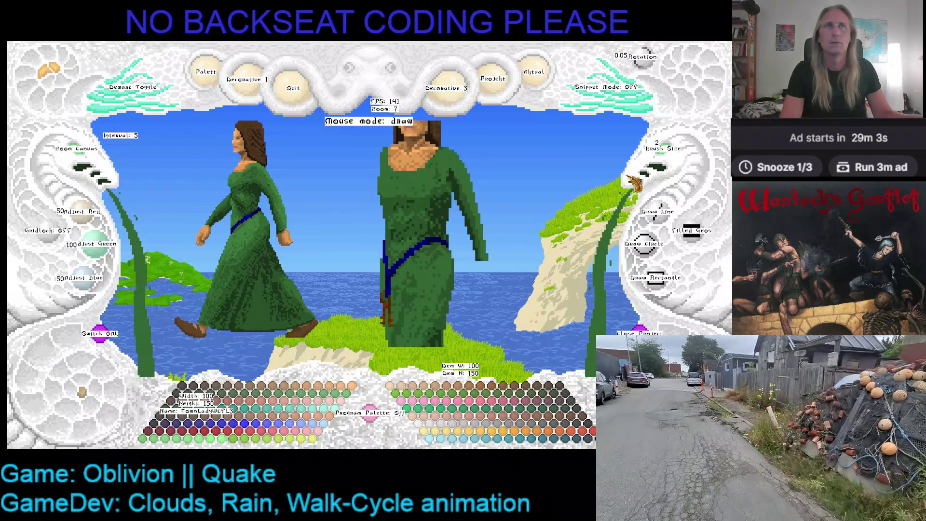
Paint a skin-toned hand at the sleeve's end, then view the whole frame
left_click(655, 156)
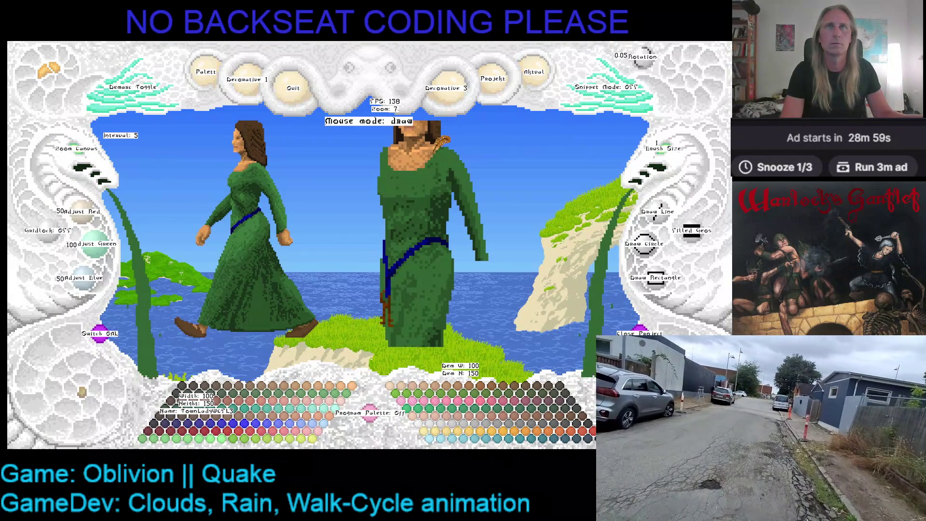
right_click(436, 149)
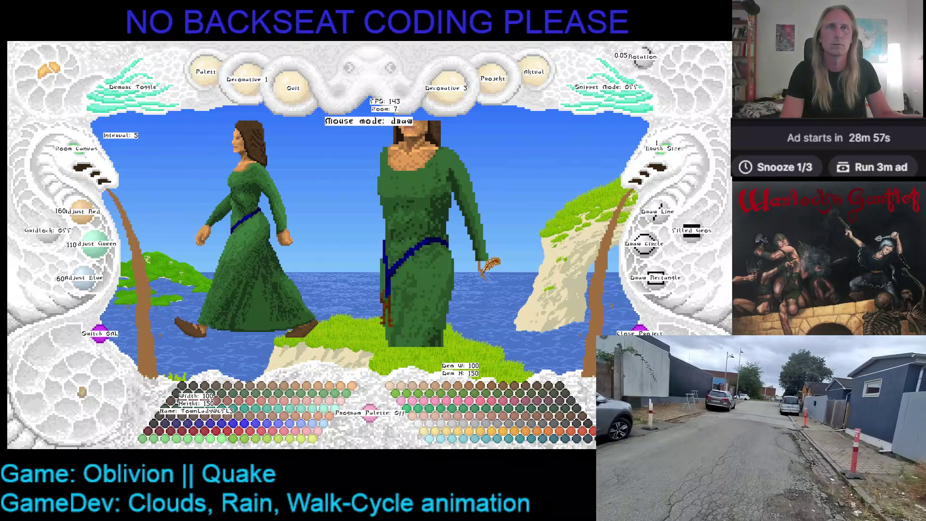
left_click(659, 160)
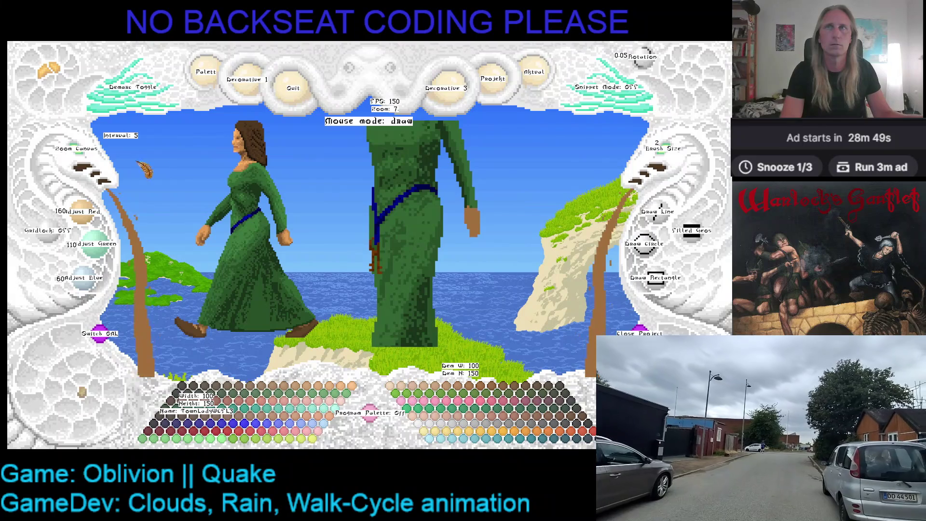
scroll(76, 152, "up", 4)
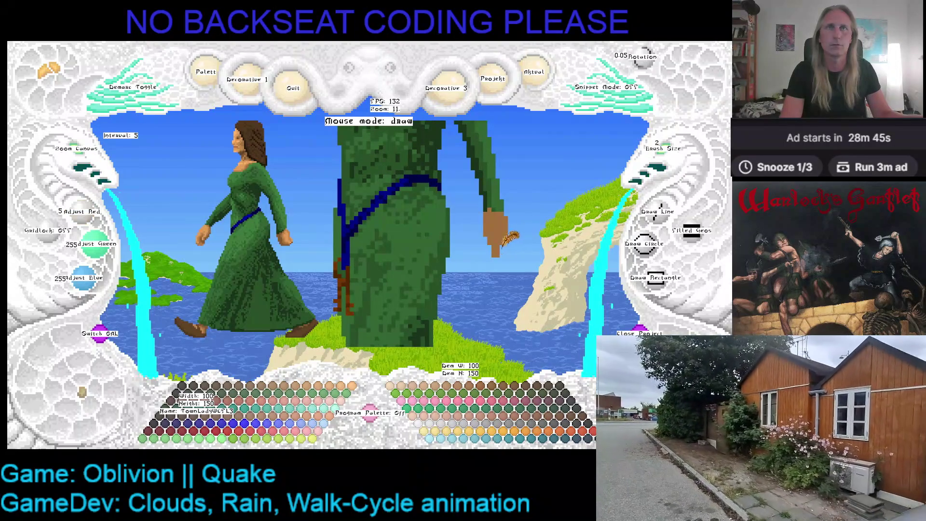
right_click(496, 193)
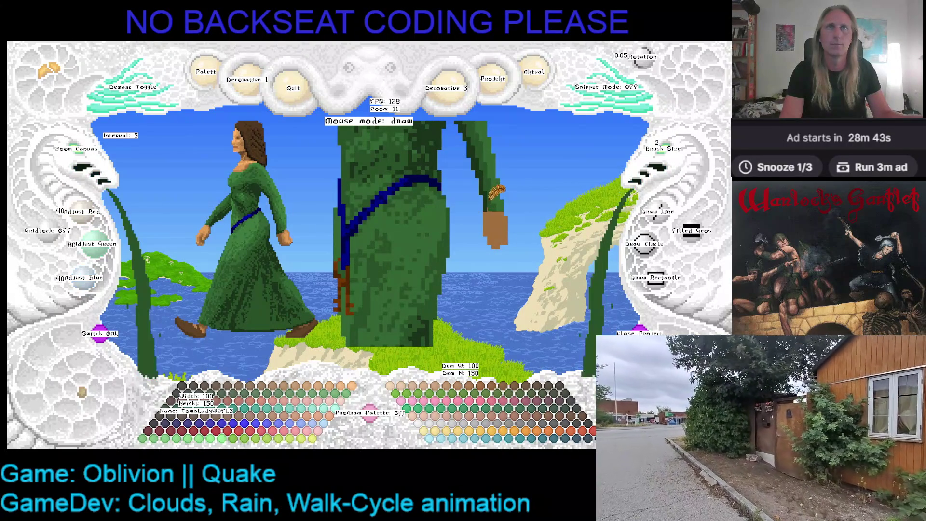
right_click(498, 213)
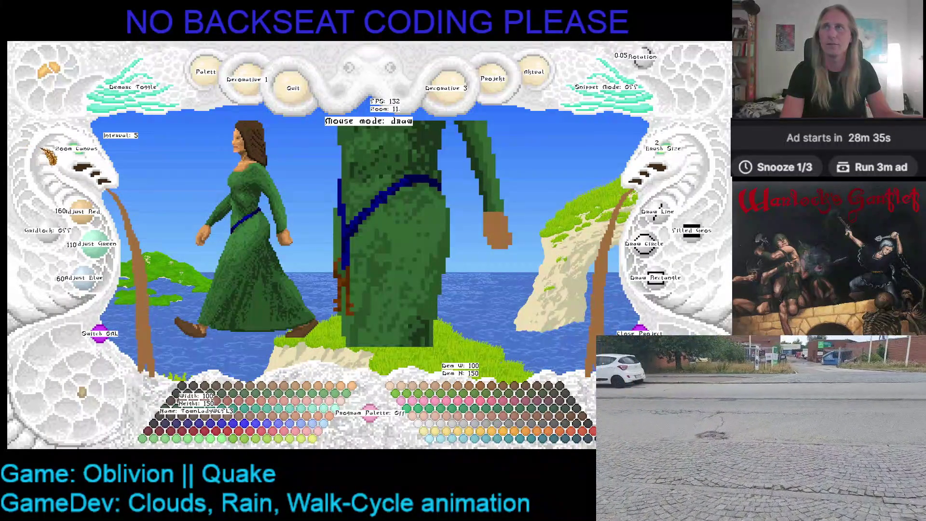
left_click(81, 154)
scroll(82, 154, "down", 1)
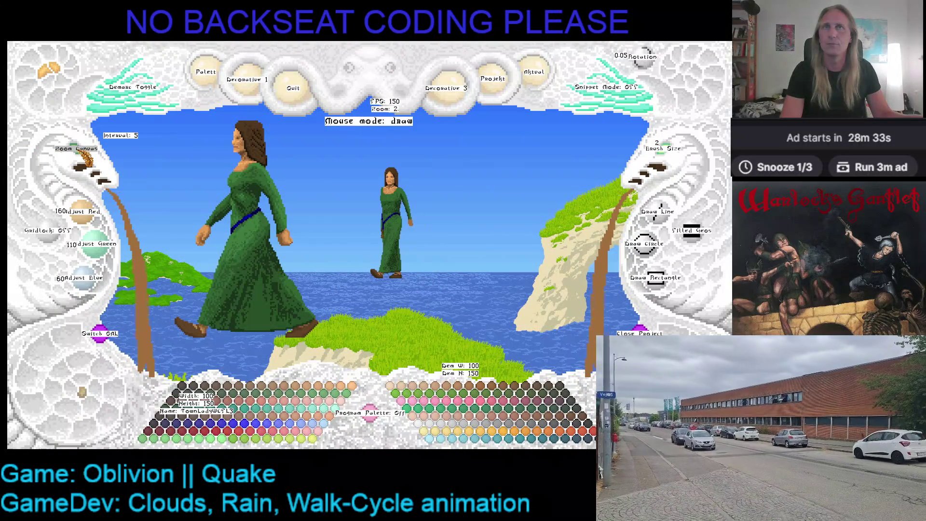
scroll(82, 154, "up", 2)
scroll(82, 154, "up", 5)
scroll(82, 154, "up", 3)
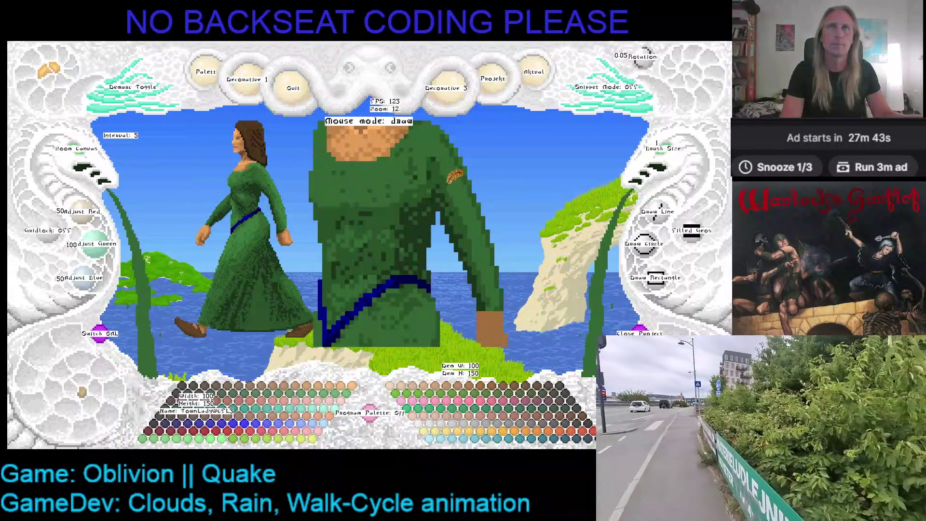
Step through the next walk-cycle frames and zoom out to show the whole second figure
key("Right")
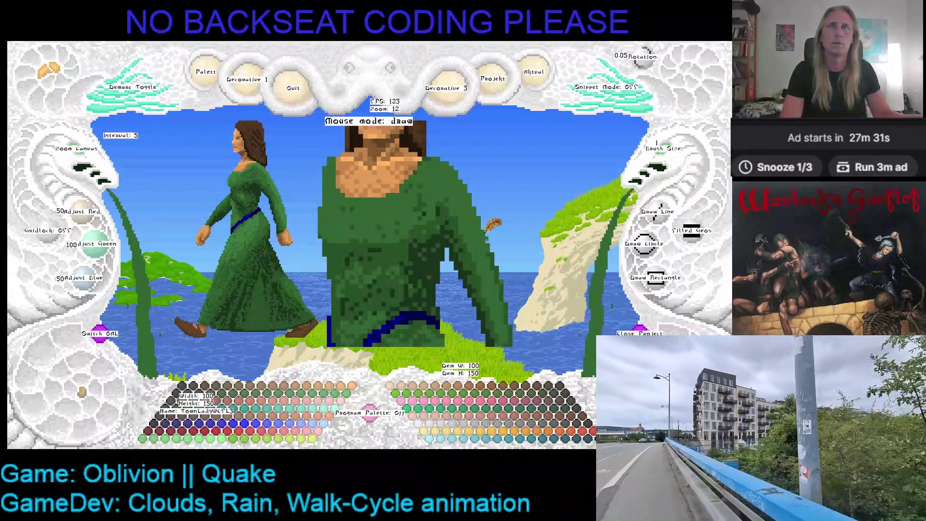
key("Right")
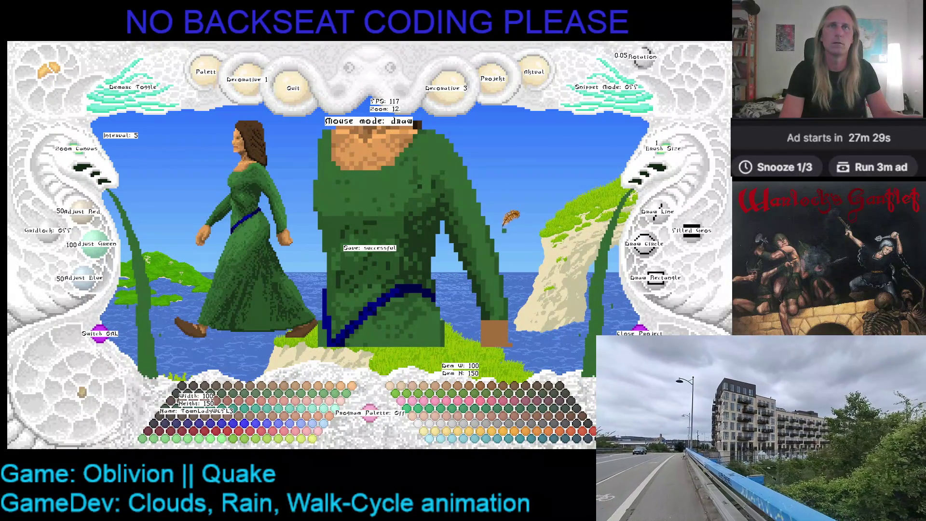
key("Right")
left_click(87, 156)
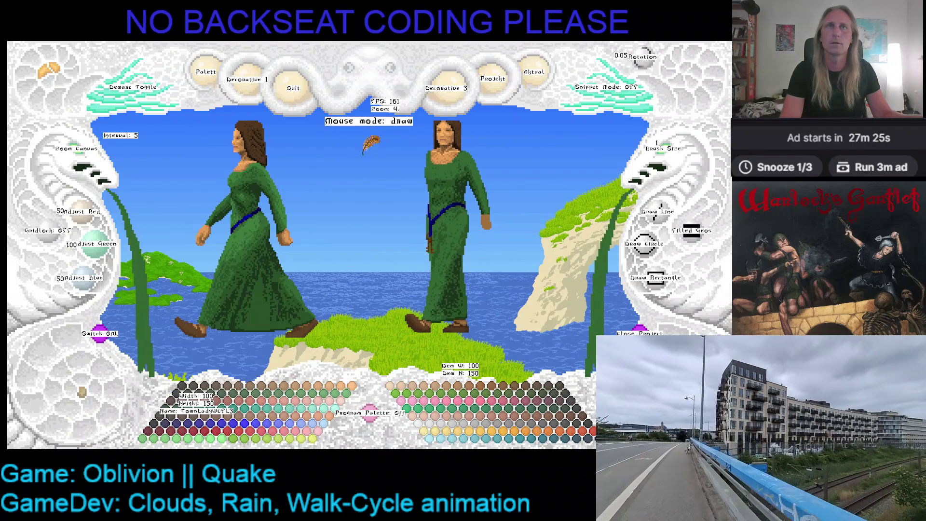
Overlay the front-facing TownLadyWCSide1 woman beside the walker and magnify the standing figure to zoom 8
mouse_move(413, 182)
left_mouse_down()
mouse_move(329, 190)
mouse_move(412, 172)
left_mouse_up()
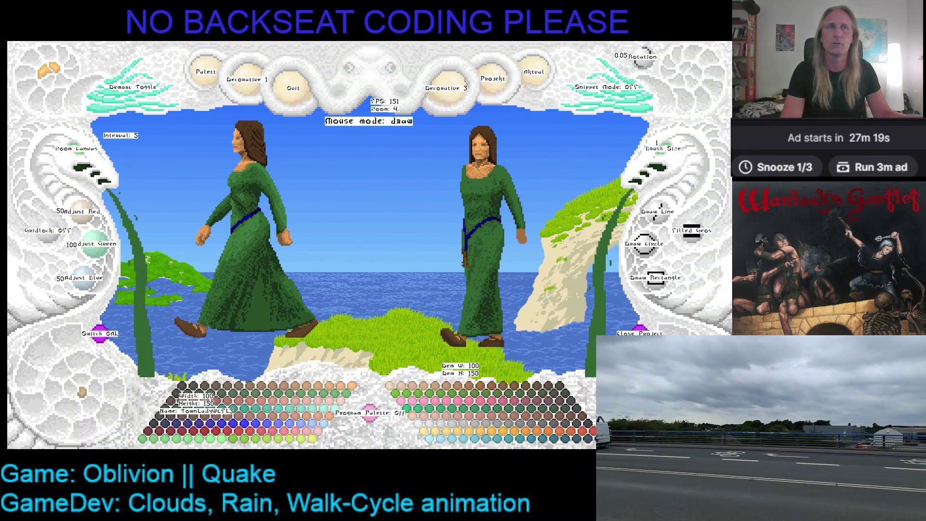
key("Delete")
left_click(464, 256)
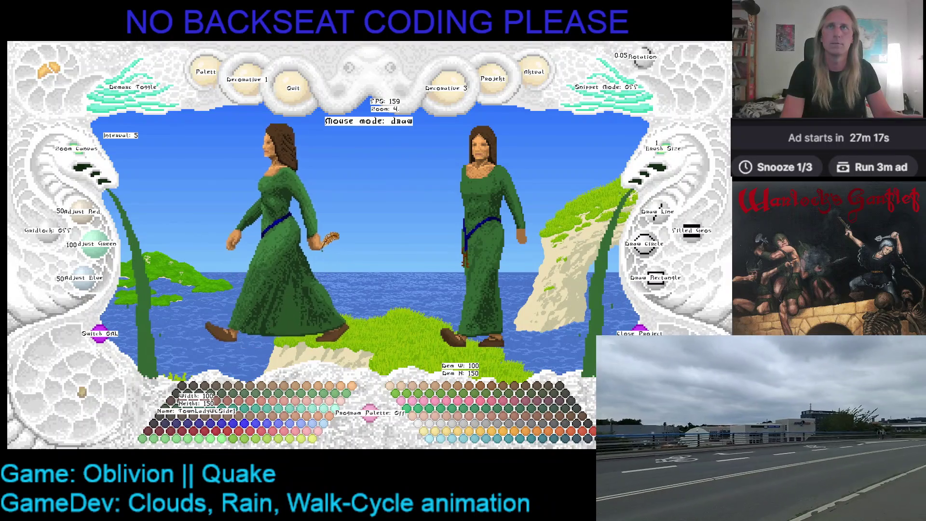
mouse_move(464, 257)
left_mouse_down()
mouse_move(296, 286)
mouse_move(308, 286)
left_mouse_up()
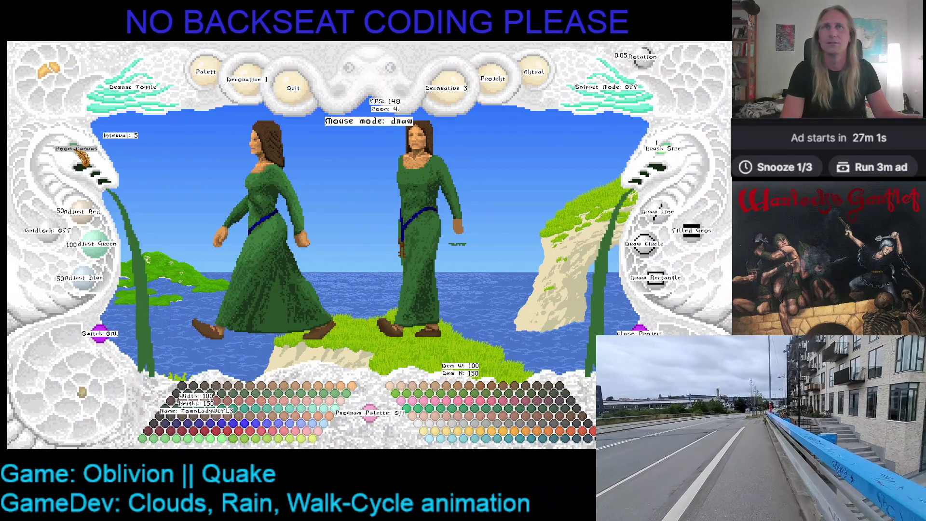
left_click(81, 157)
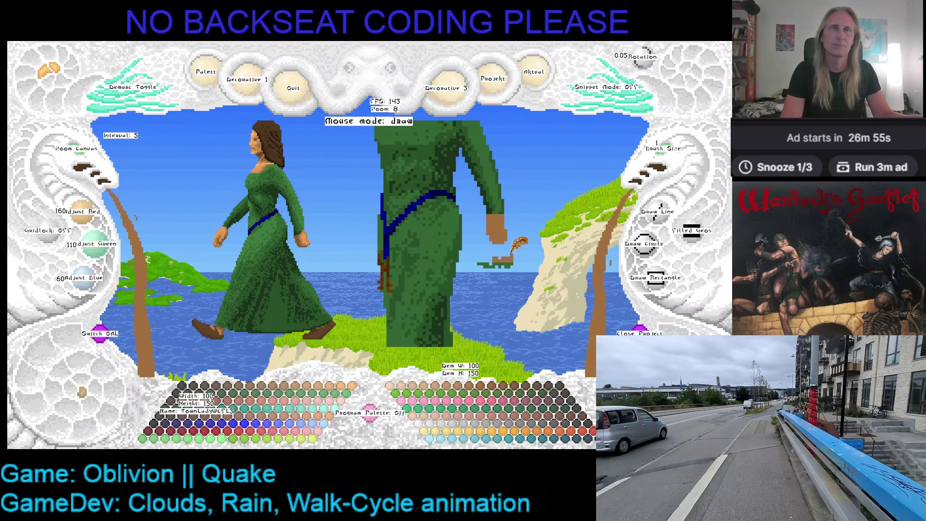
Pick a dark dress green as the drawing colour with the arm magnified, and save the sprite
left_click_drag(506, 232, 452, 233)
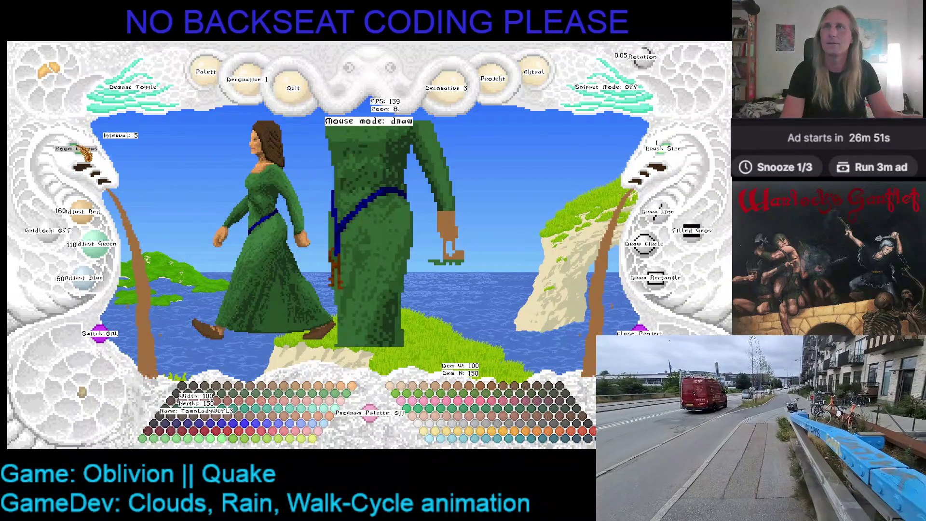
left_click(84, 151)
left_click(85, 151)
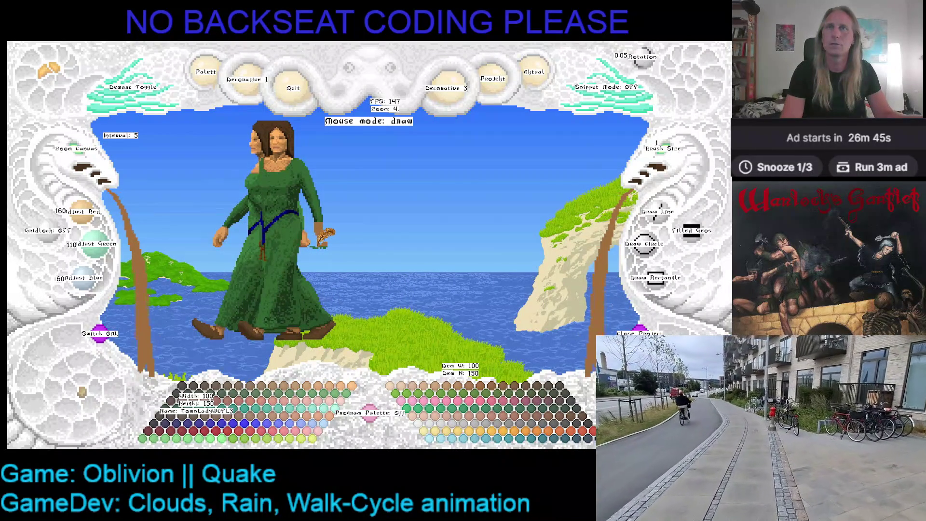
right_click(319, 240)
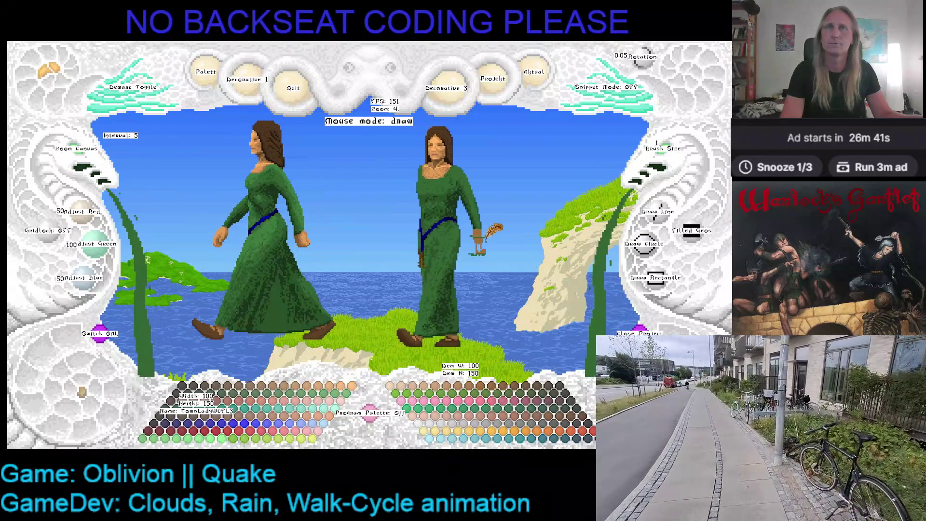
scroll(87, 152, "up", 6)
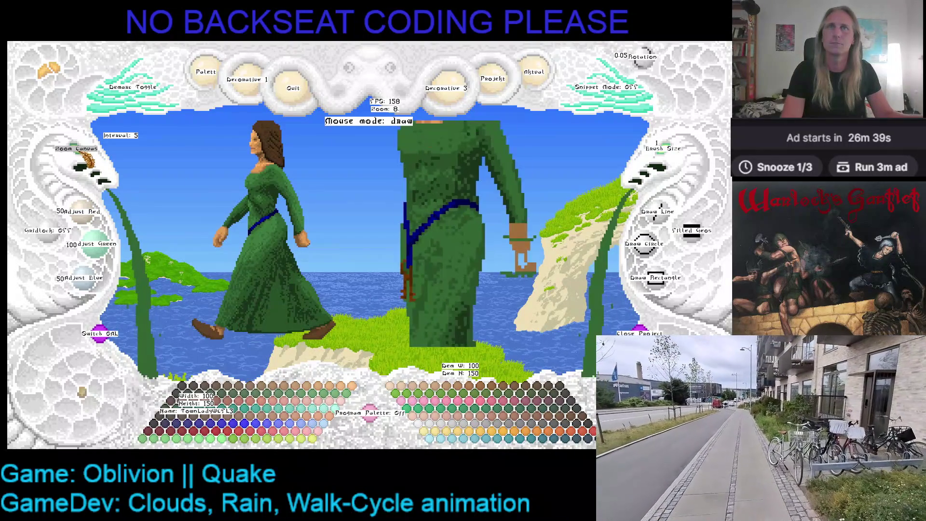
right_click(505, 203)
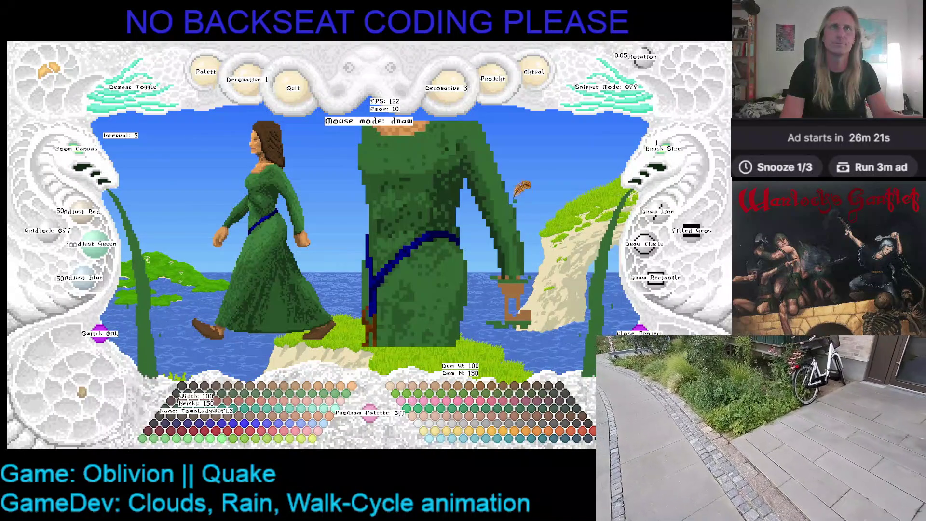
key("ctrl+s")
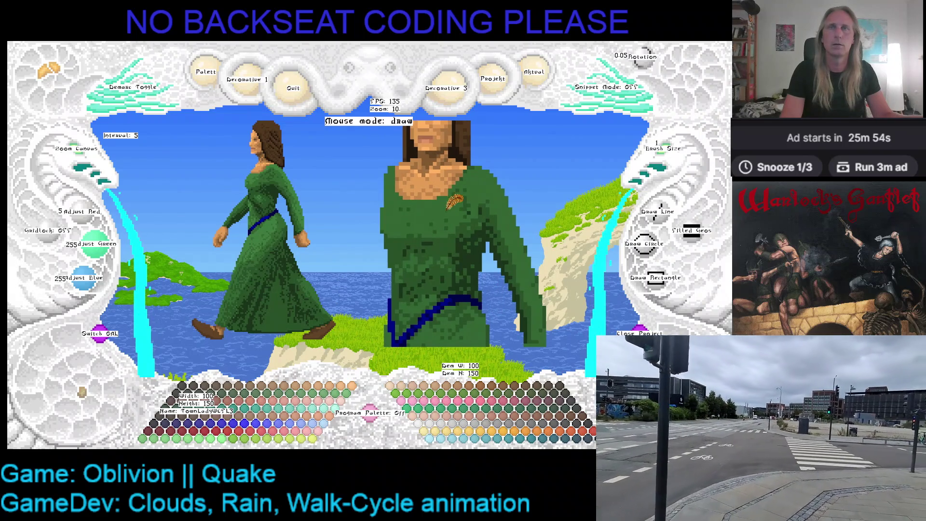
scroll(466, 280, "down", 6)
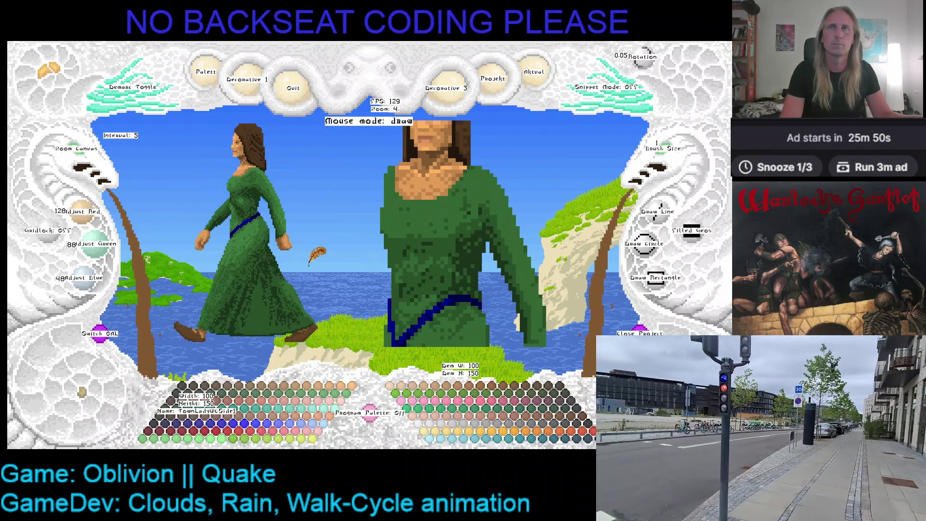
scroll(429, 234, "up", 6)
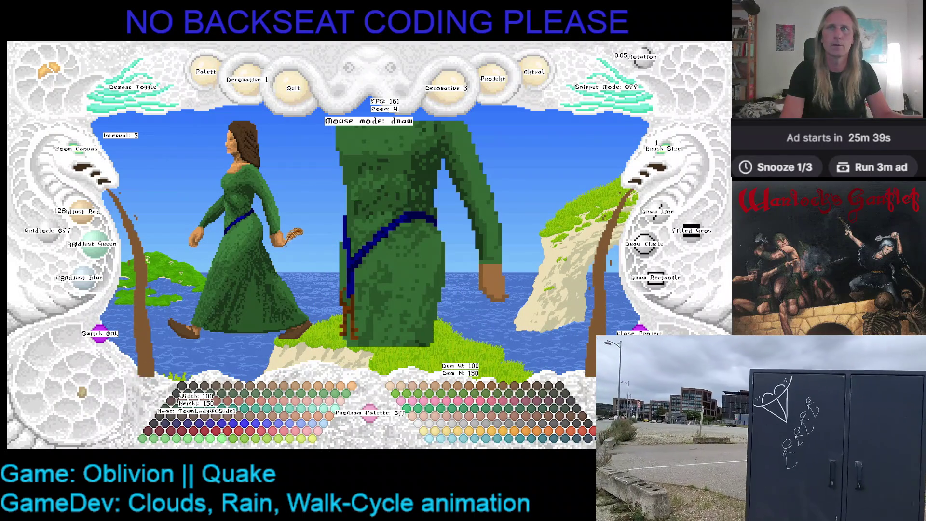
Shade the hand with lightened and sampled light, mid and dark skin tones
key("Up")
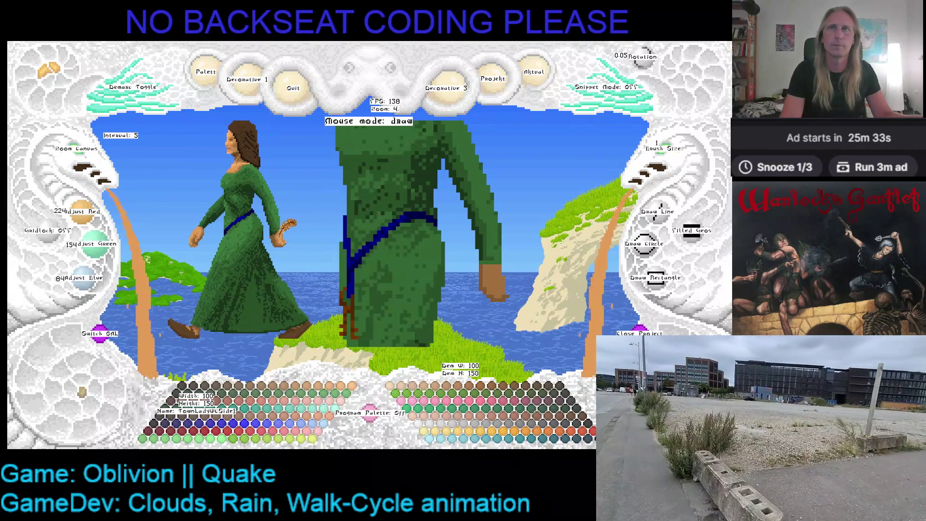
key("Up")
key("Up")
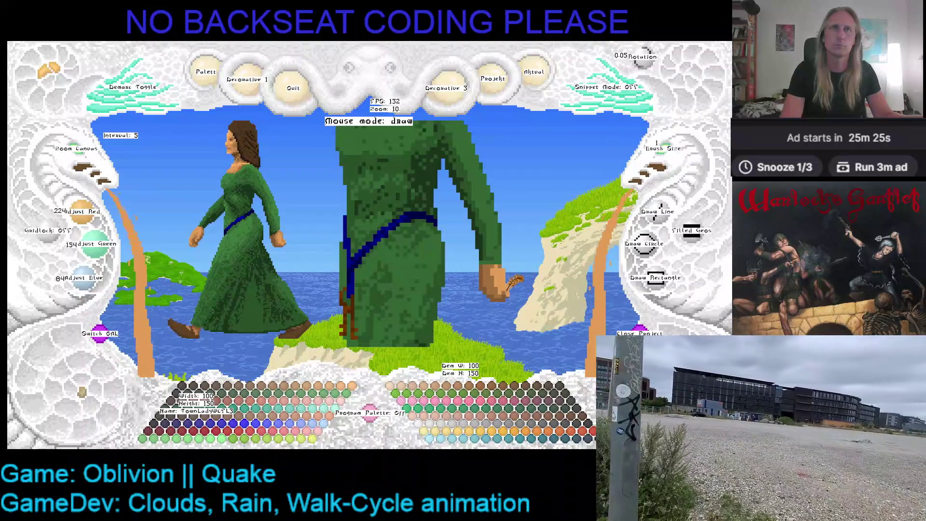
right_click(501, 274)
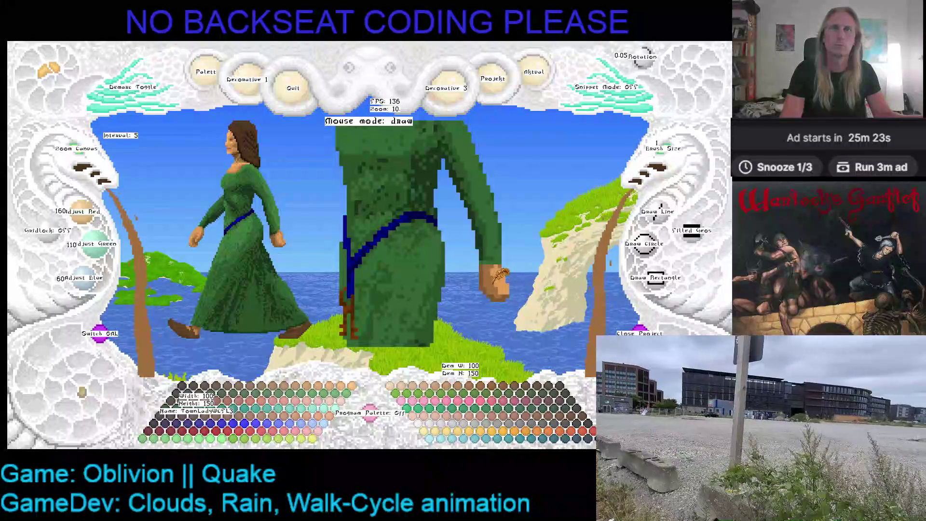
right_click(503, 288)
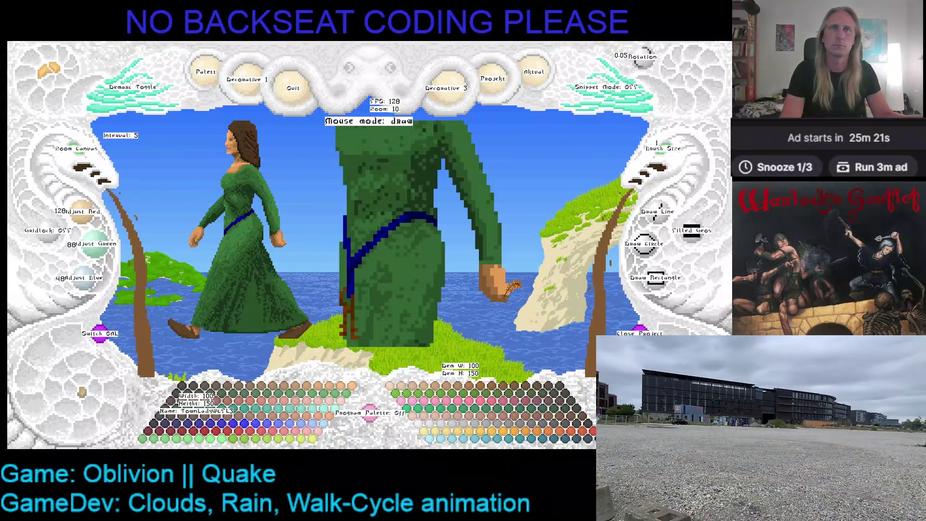
right_click(506, 282)
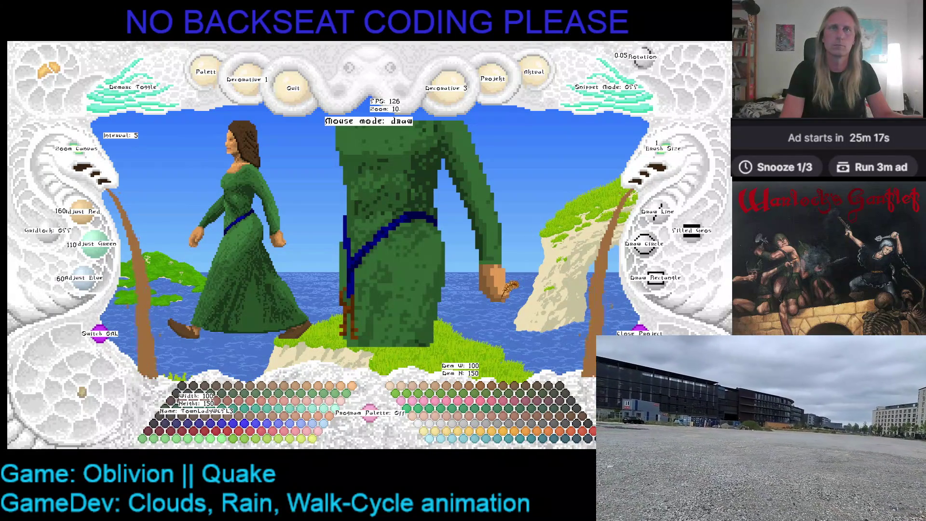
right_click(510, 284)
right_click(523, 282)
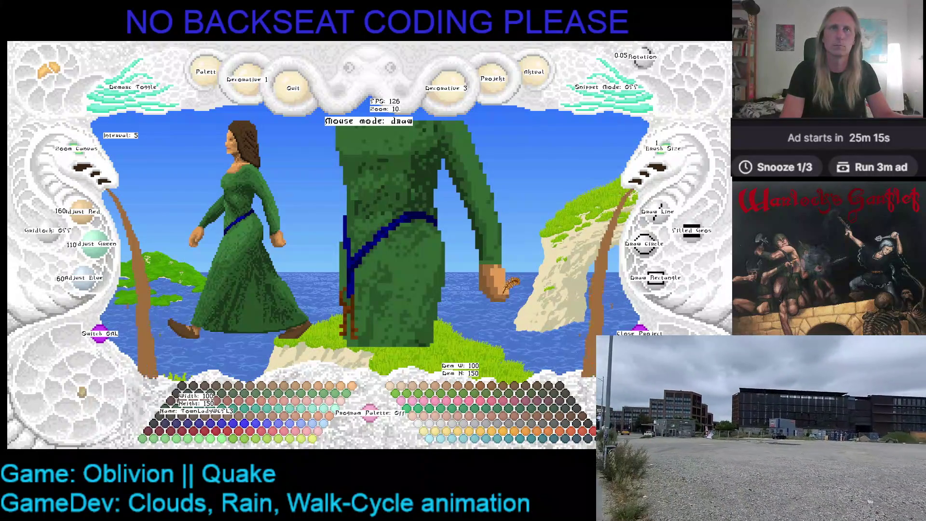
Finish the hand shading and touch up the sleeve with darker and lighter robe greens
right_click(512, 255)
right_click(499, 253)
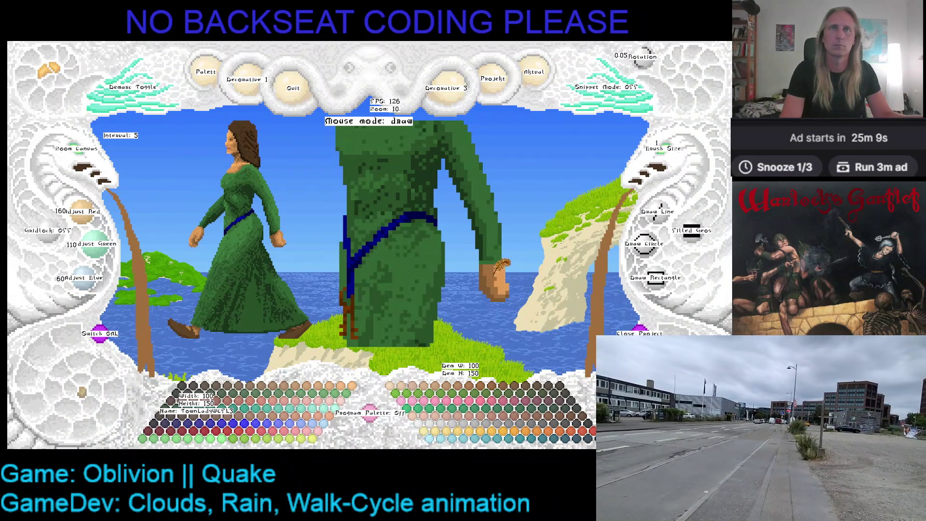
right_click(494, 269)
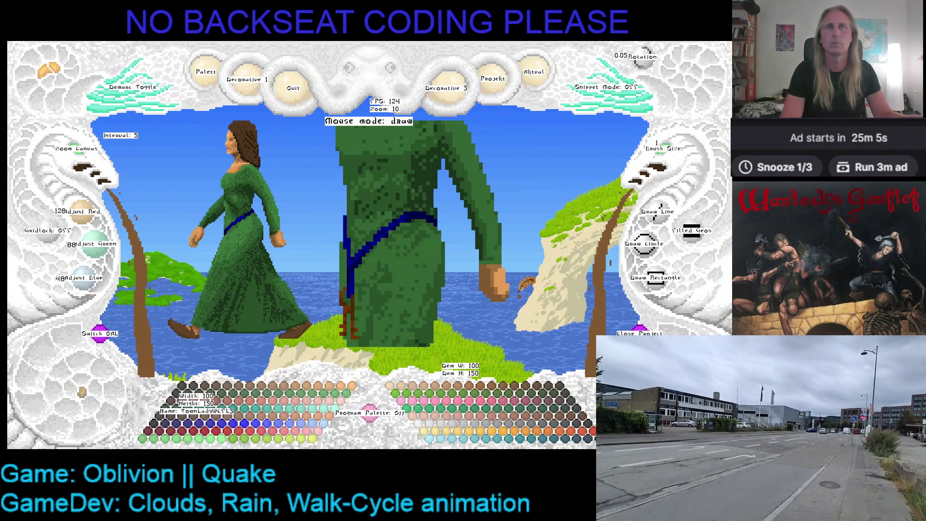
right_click(504, 276)
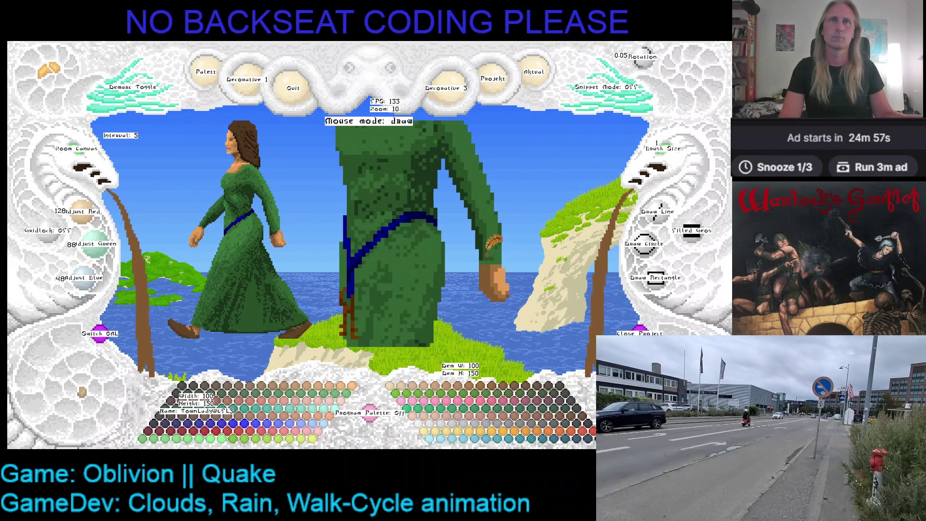
right_click(492, 248)
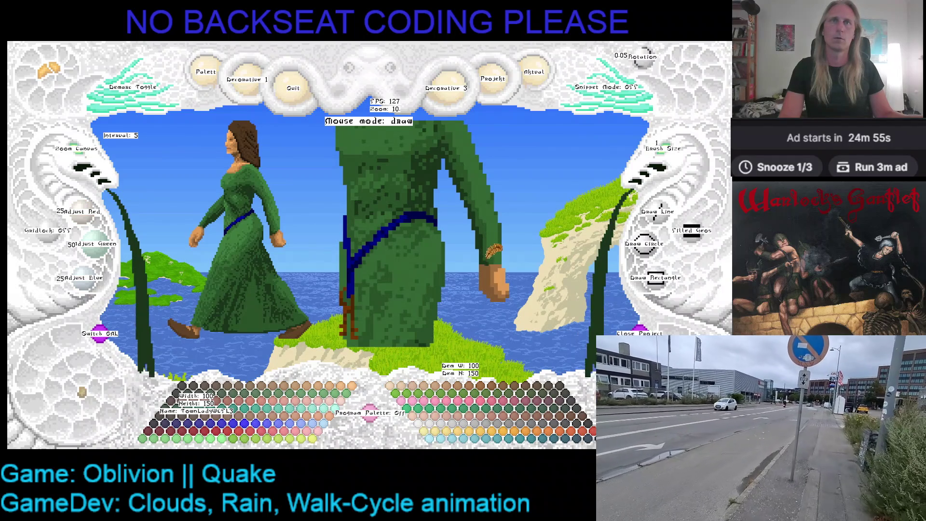
right_click(493, 243)
right_click(495, 241)
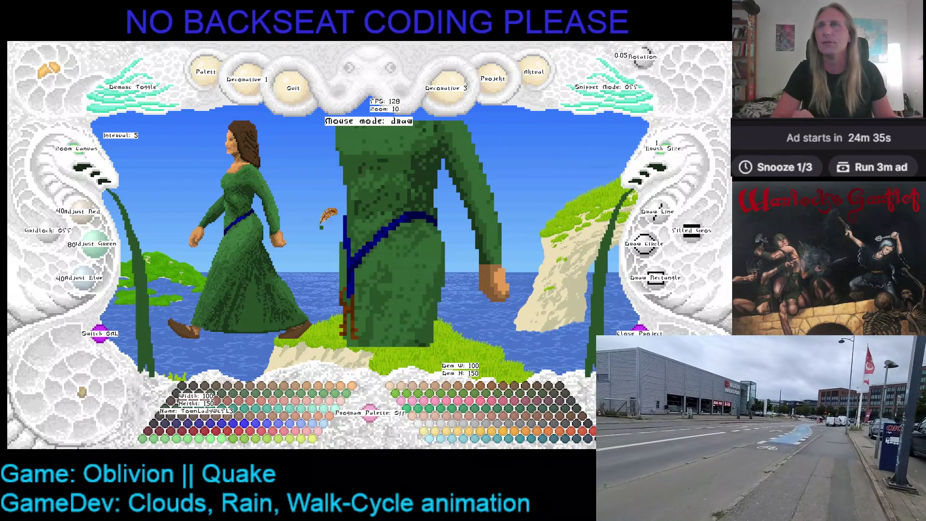
Zoom out to check the full refined walker including her head, then close the editor
left_click(84, 159)
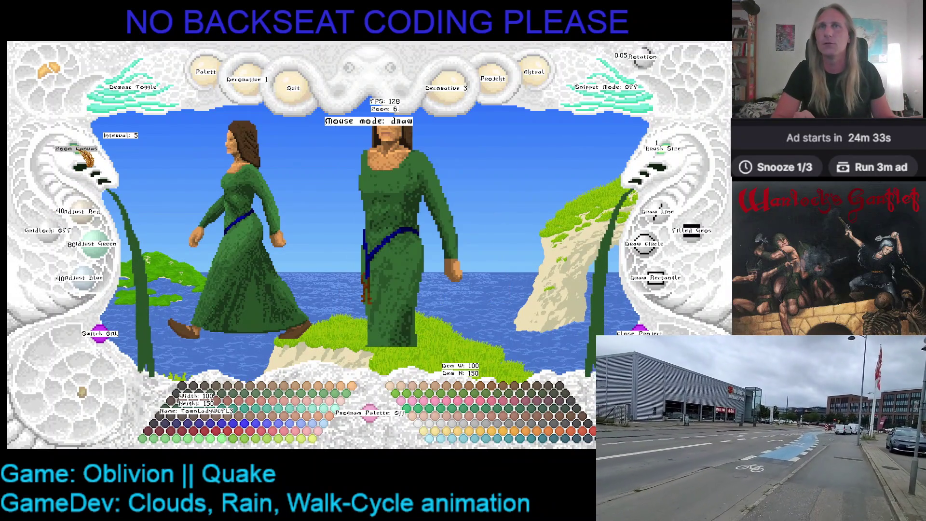
left_click(83, 160)
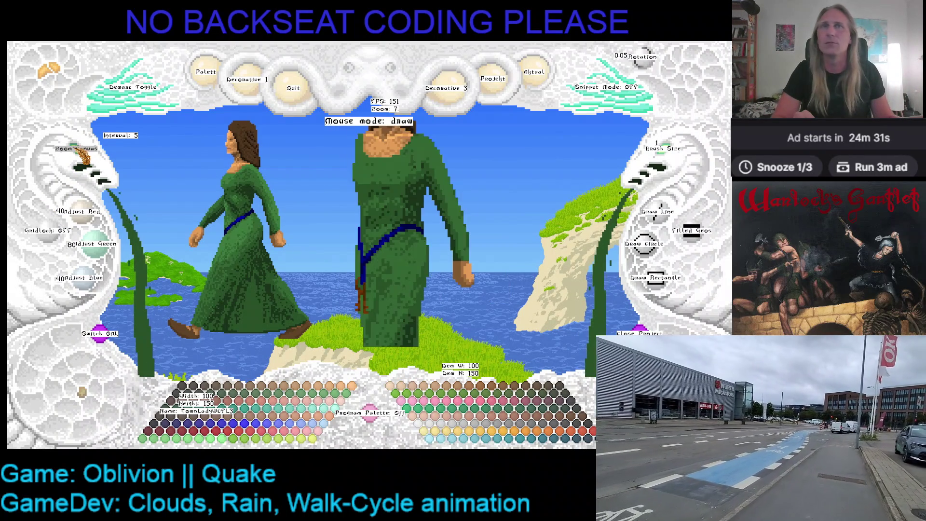
scroll(75, 149, "up", 3)
scroll(76, 148, "up", 2)
left_click_drag(311, 194, 336, 246)
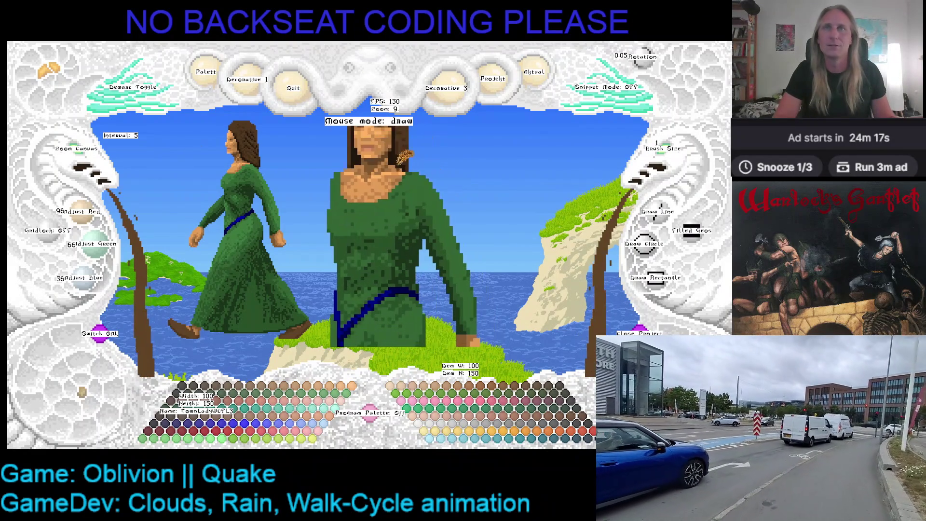
left_click(79, 154)
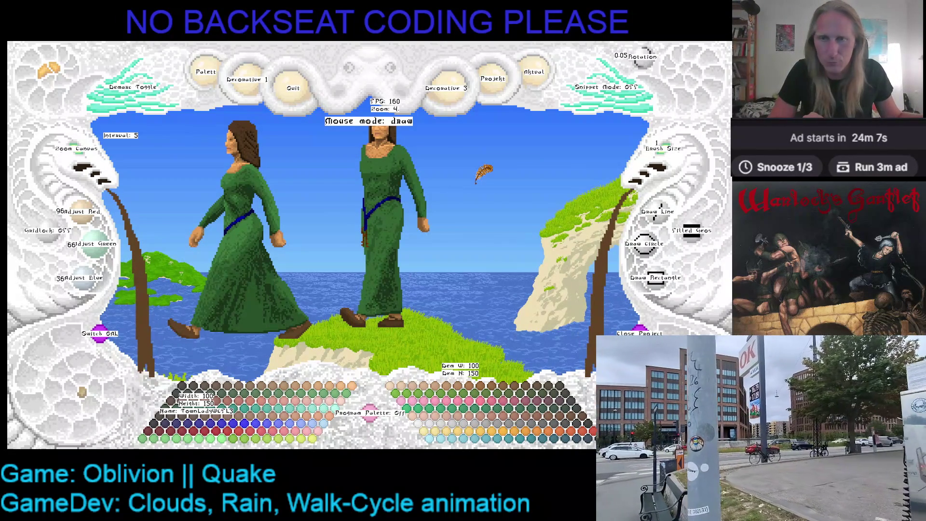
key("Escape")
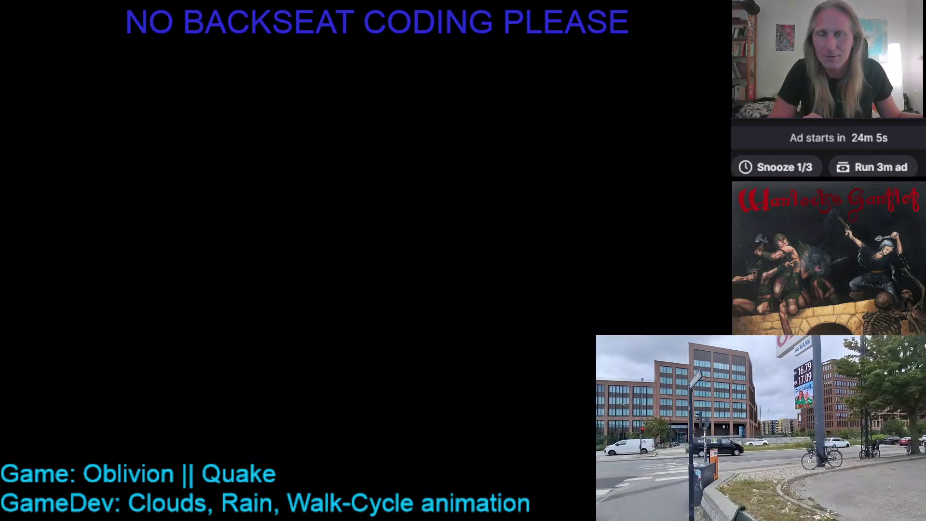